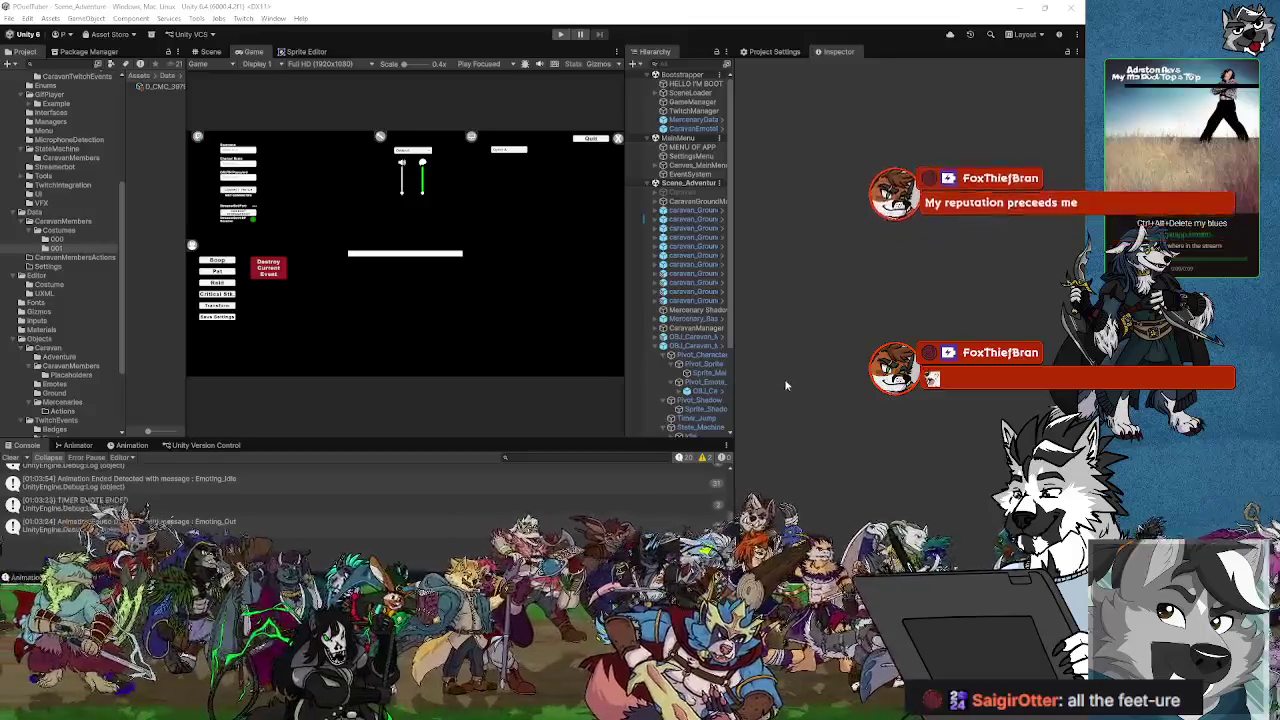
# - Move the Hierarchy/Inspector splitter right to enlarge the Game view, then show the Scene view
pyautogui.moveTo(737, 372); pyautogui.dragTo(882, 365)
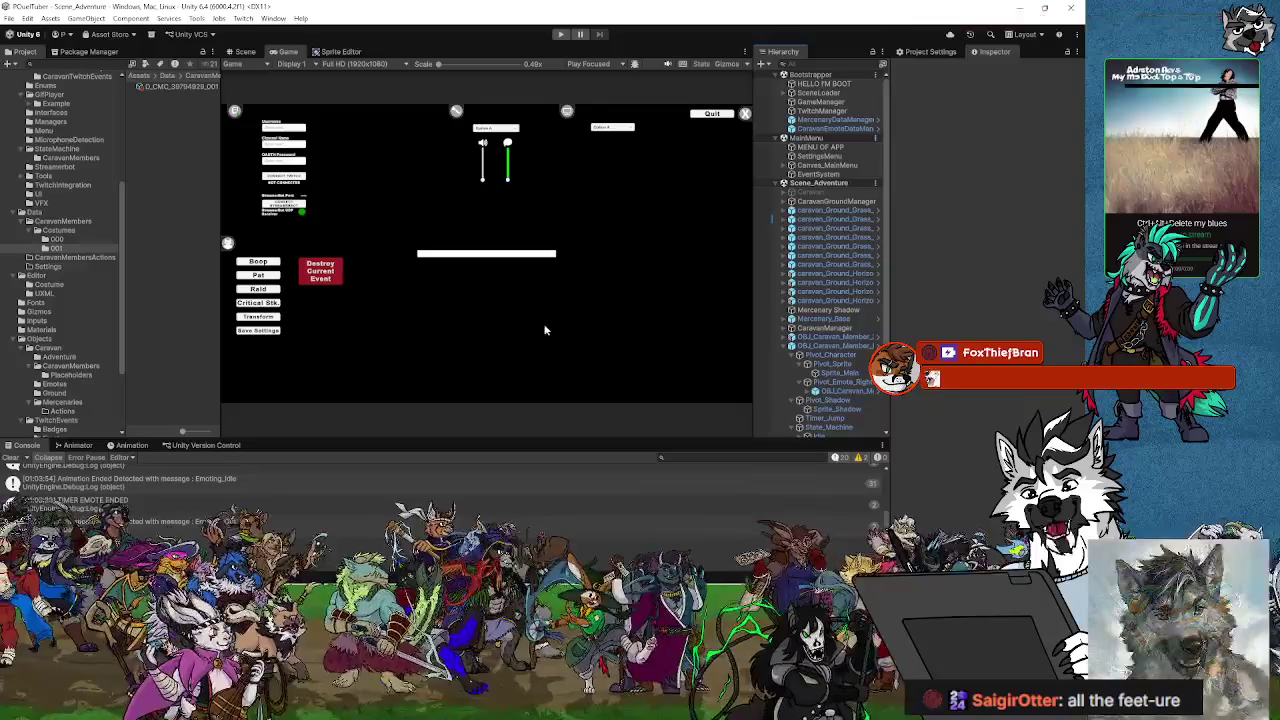
pyautogui.moveTo(884, 365); pyautogui.dragTo(892, 365)
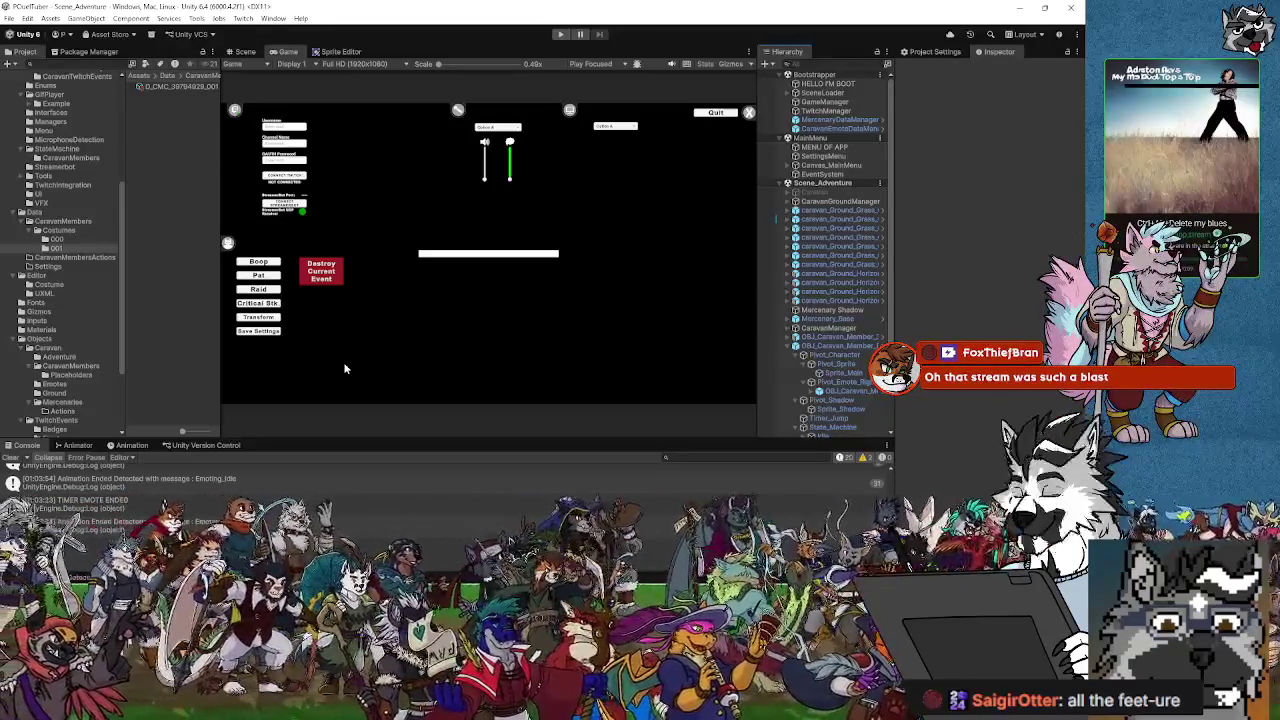
pyautogui.click(242, 51)
# - Browse the CaravanMembers and PlaceHolders folders, then open the OBJ_Caravan_Member_Base prefab
pyautogui.scroll(-3, 511, 268)
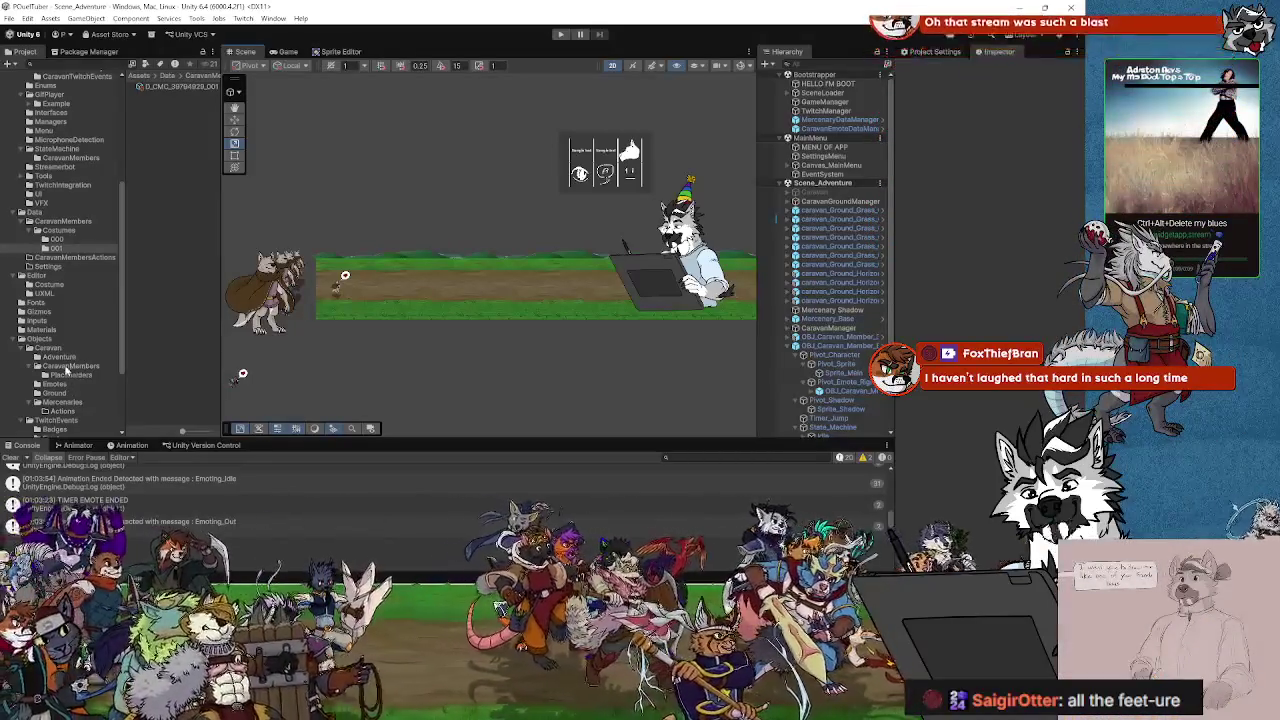
pyautogui.click(70, 367)
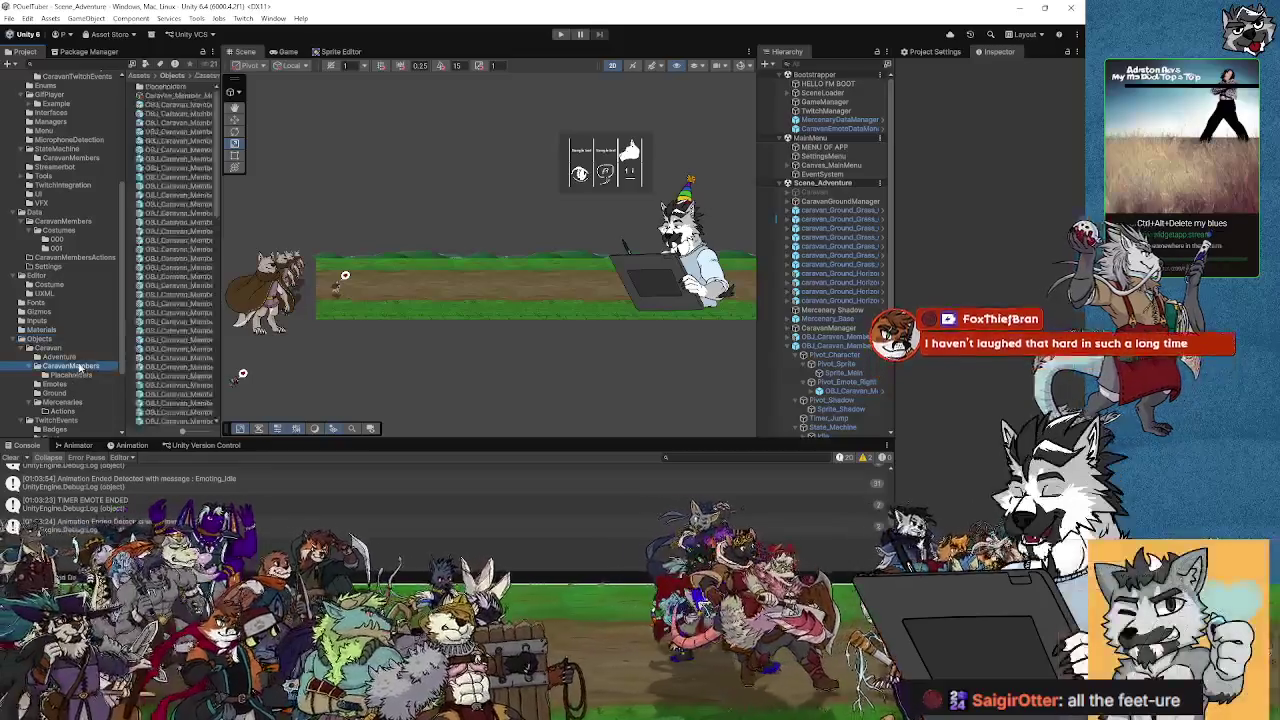
pyautogui.click(72, 376)
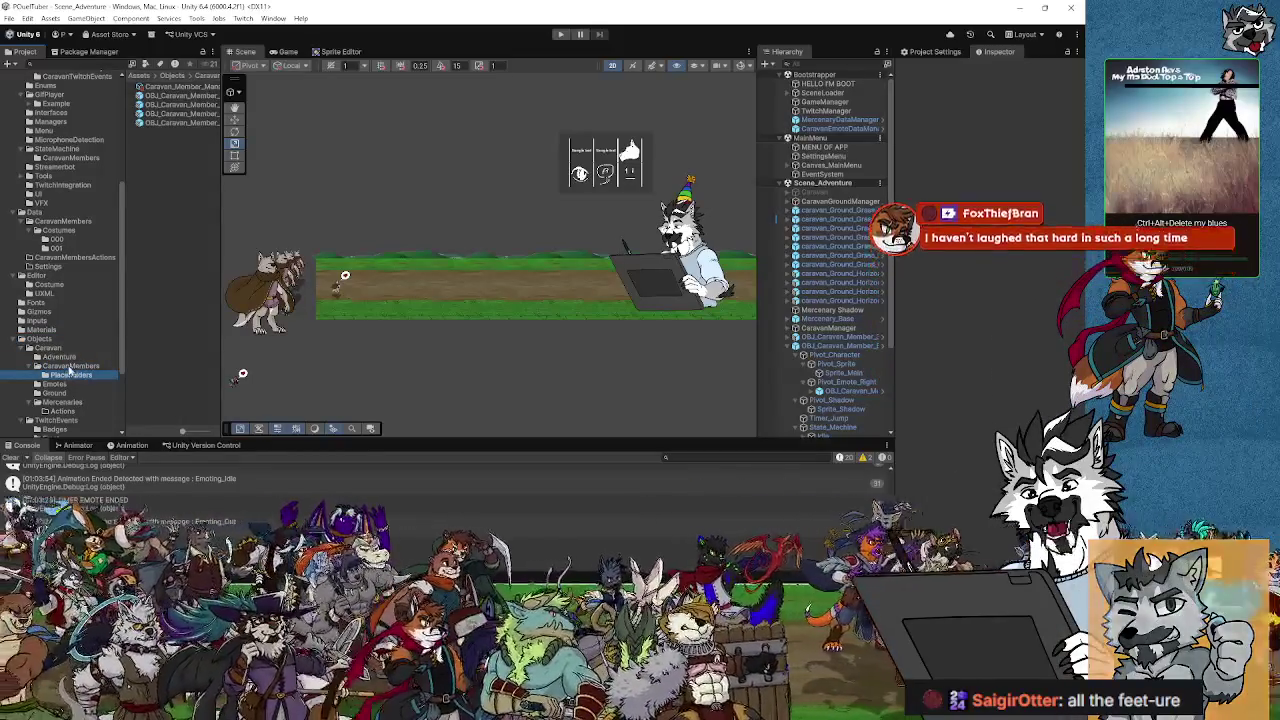
pyautogui.click(70, 366)
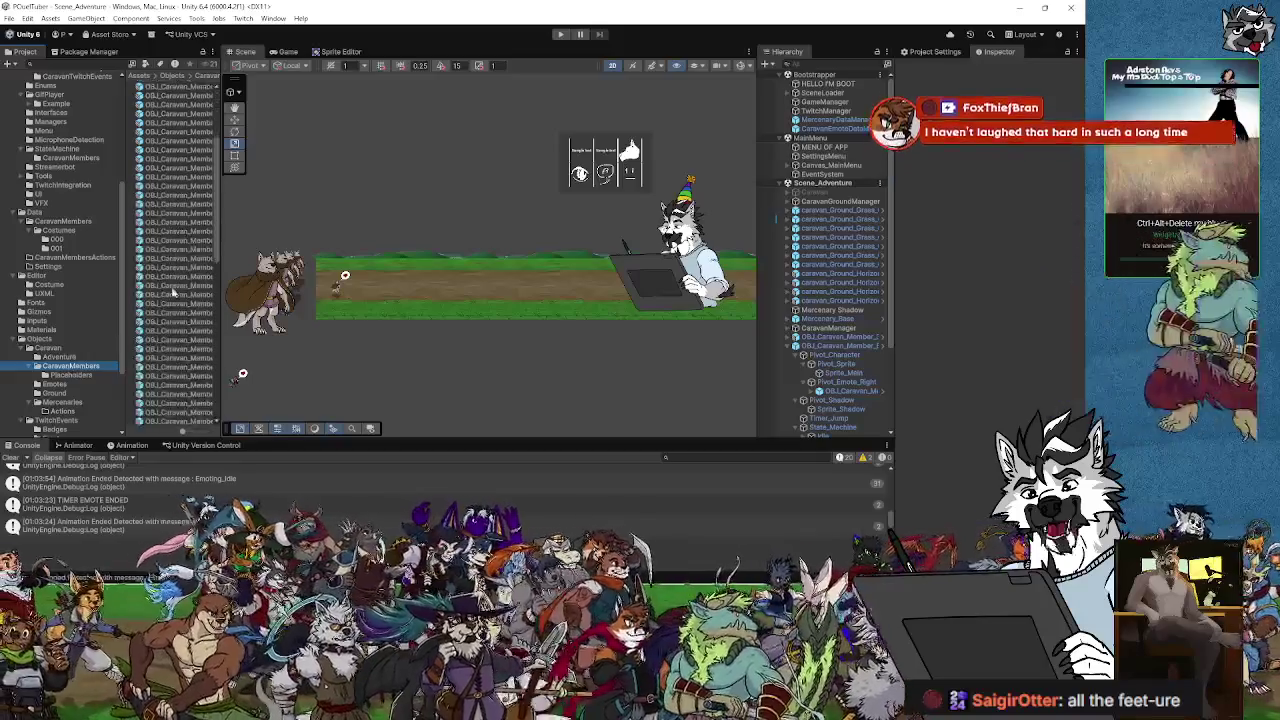
pyautogui.scroll(-2, 185, 300)
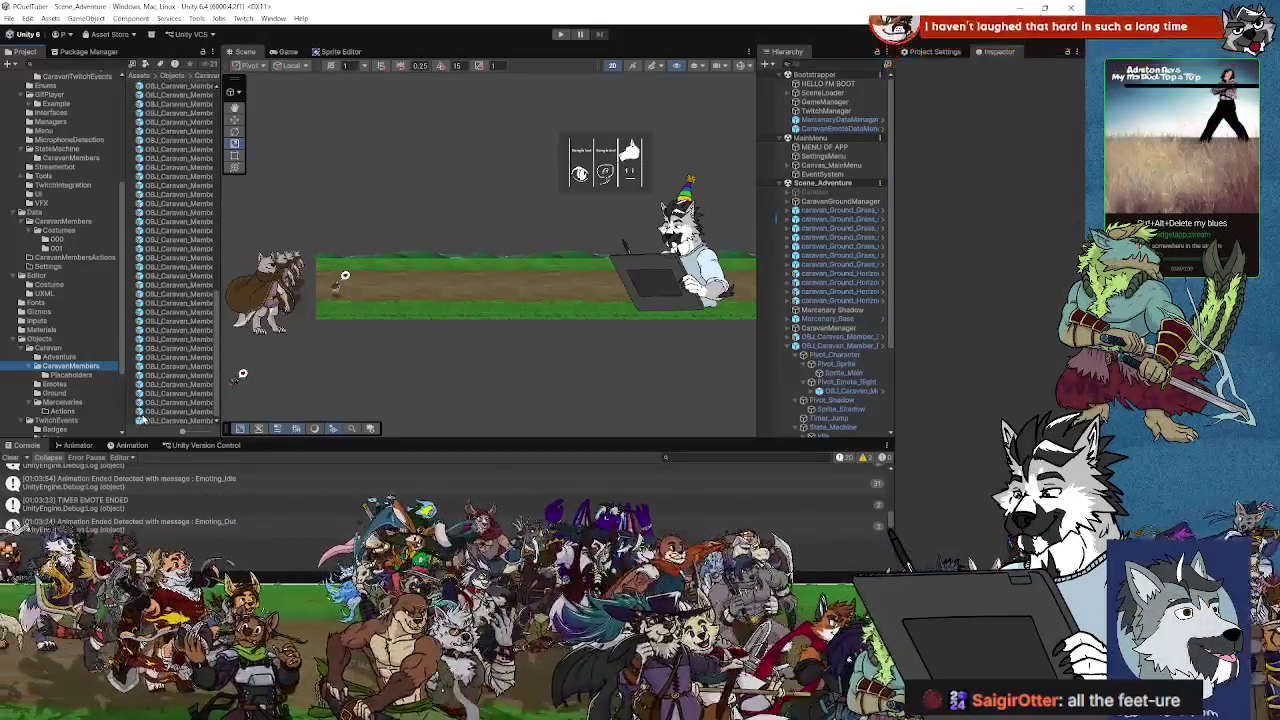
pyautogui.doubleClick(152, 421)
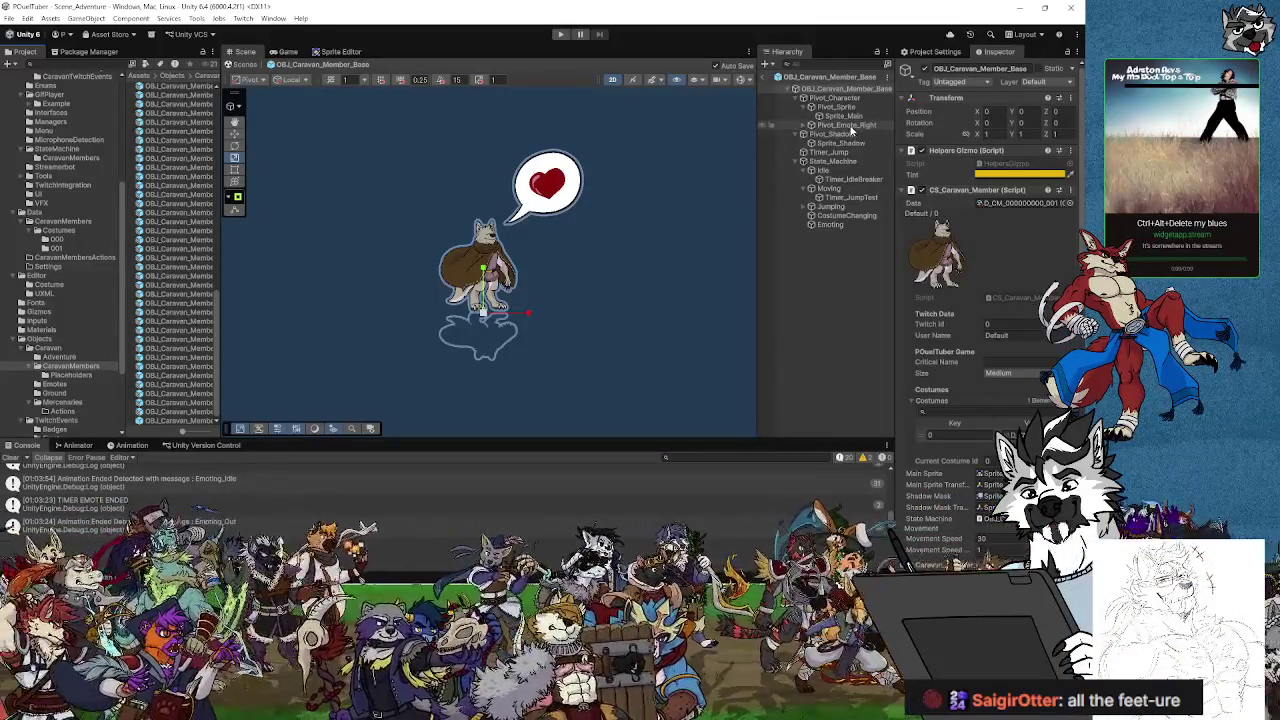
# - Select Pivot_Emote_Right and play the anim_CM_Jumping_001 clip in the Animation timeline
pyautogui.click(846, 125)
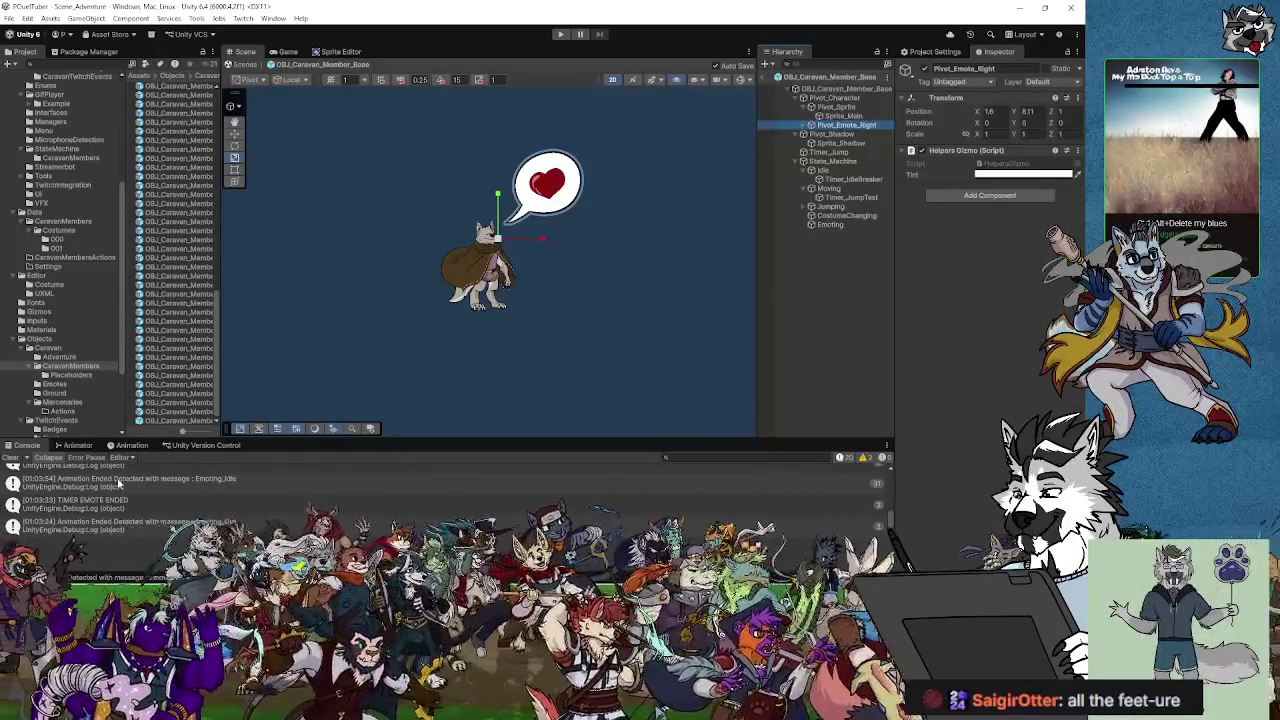
pyautogui.click(125, 446)
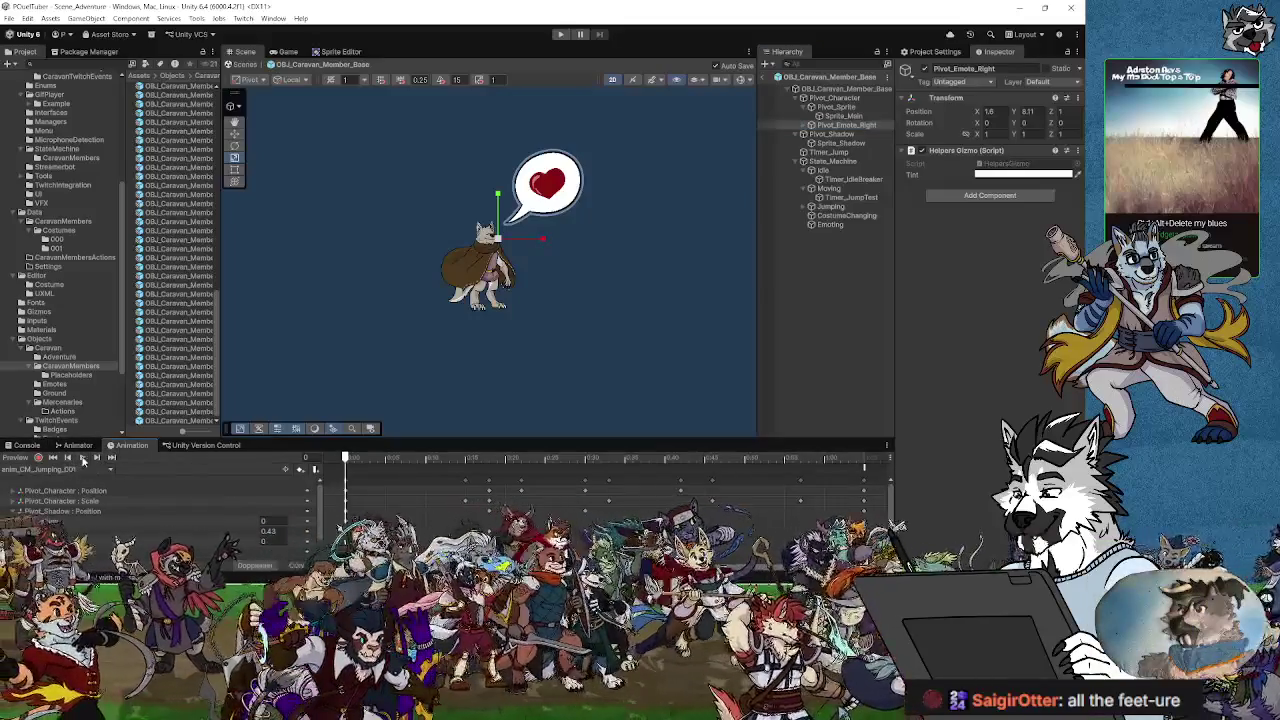
pyautogui.click(83, 458)
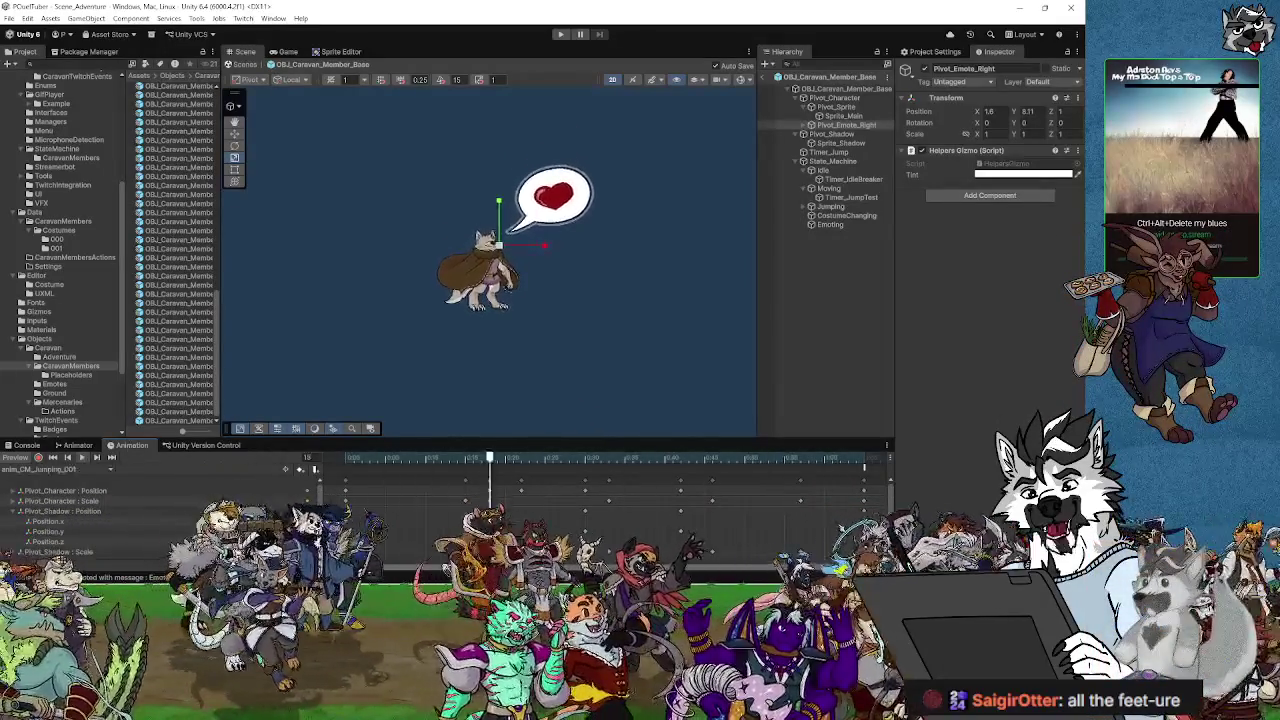
pyautogui.click(846, 125)
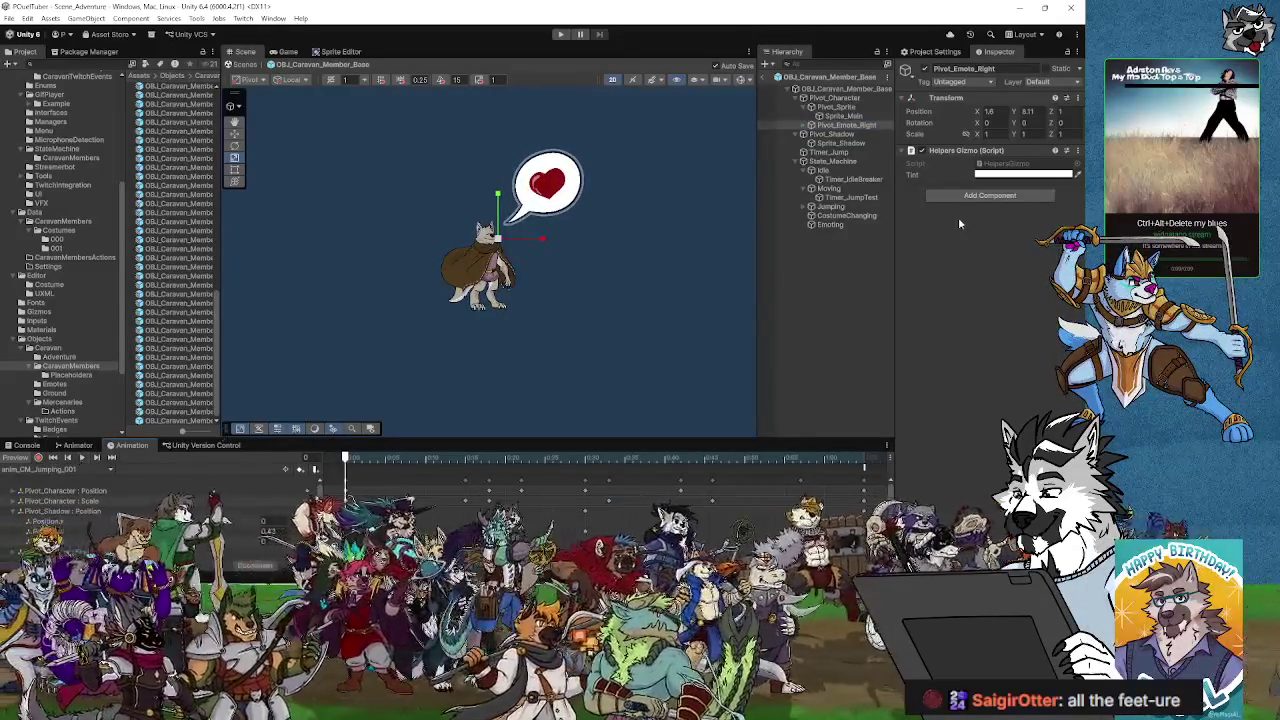
pyautogui.click(997, 133)
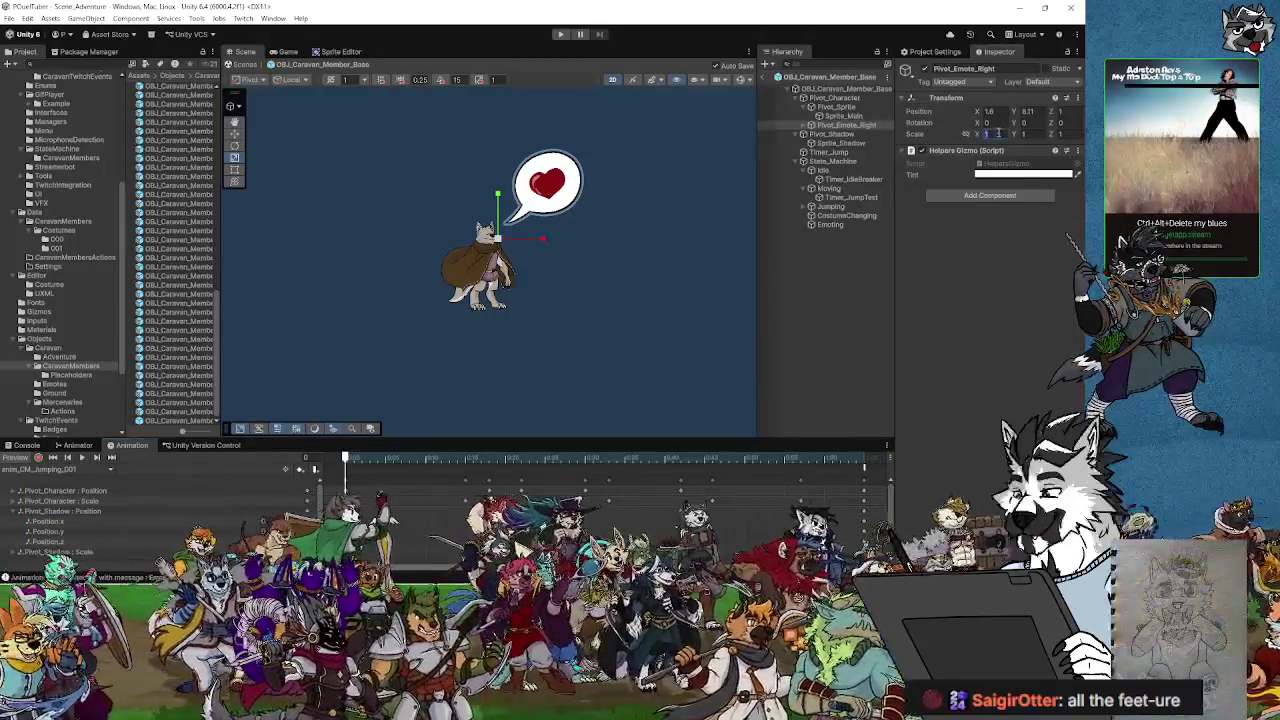
# - Set OBJ_Caravan_Member_Emote's Transform scale to 0.5 on X and Y
pyautogui.click(842, 134)
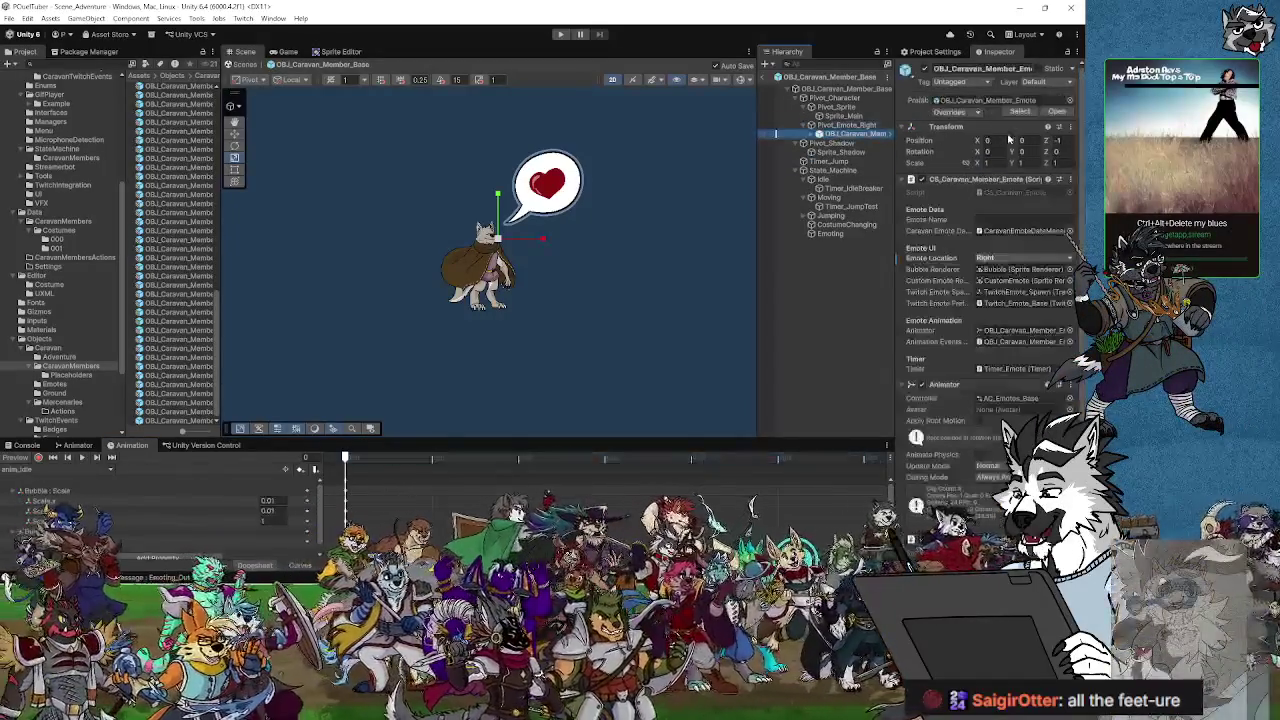
pyautogui.click(993, 162)
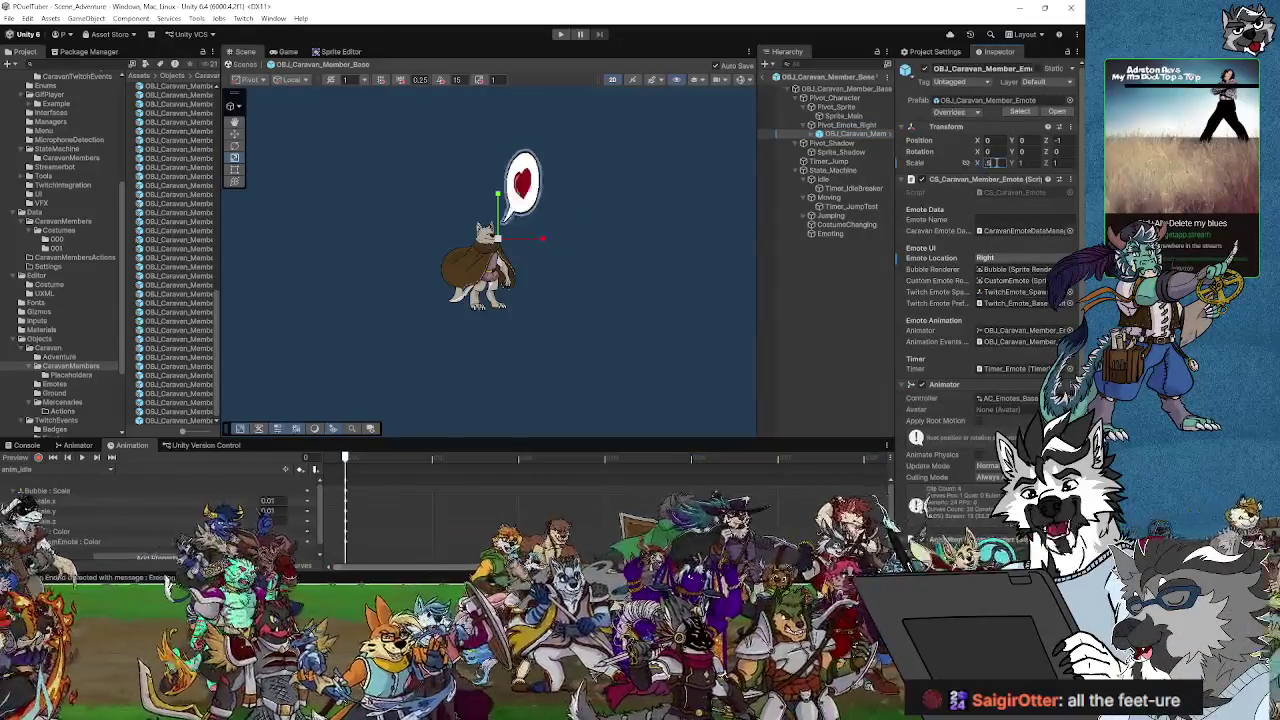
pyautogui.write('0.5')
pyautogui.press('Return')
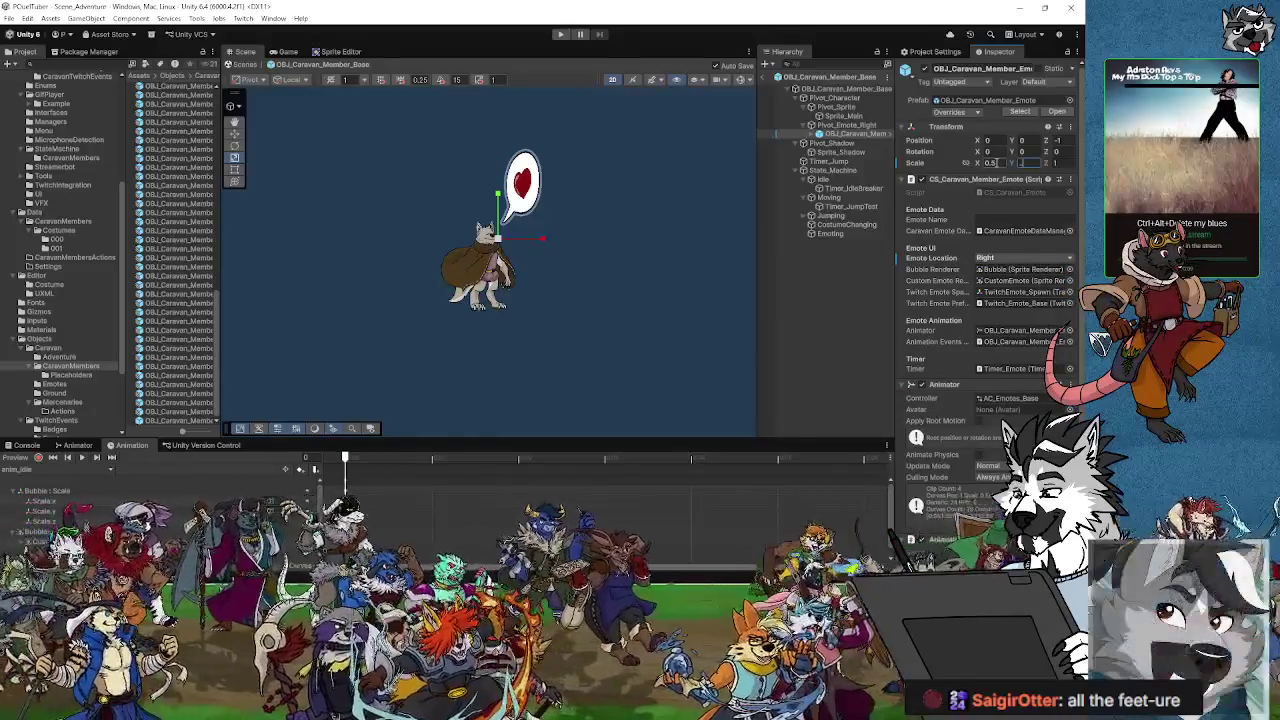
pyautogui.write('0.3')
pyautogui.press('Return')
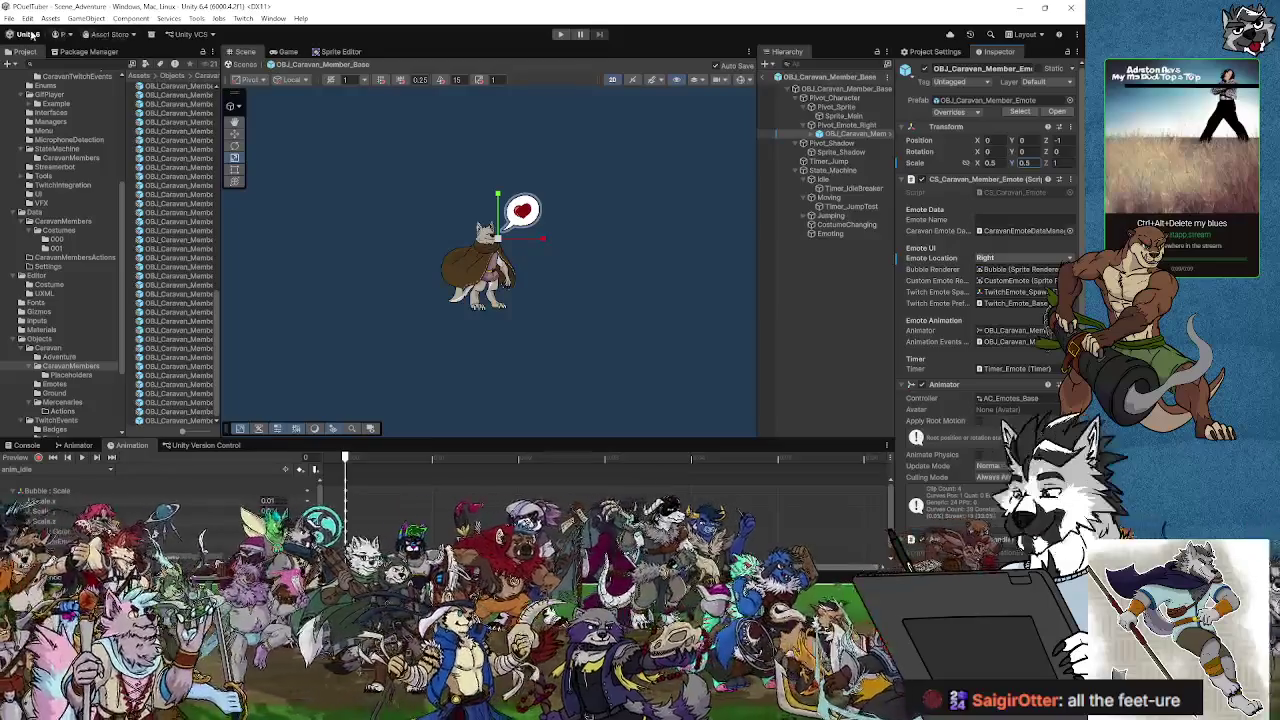
# - Leave Prefab Mode and return to the Scene_Adventure scene
pyautogui.click(9, 18)
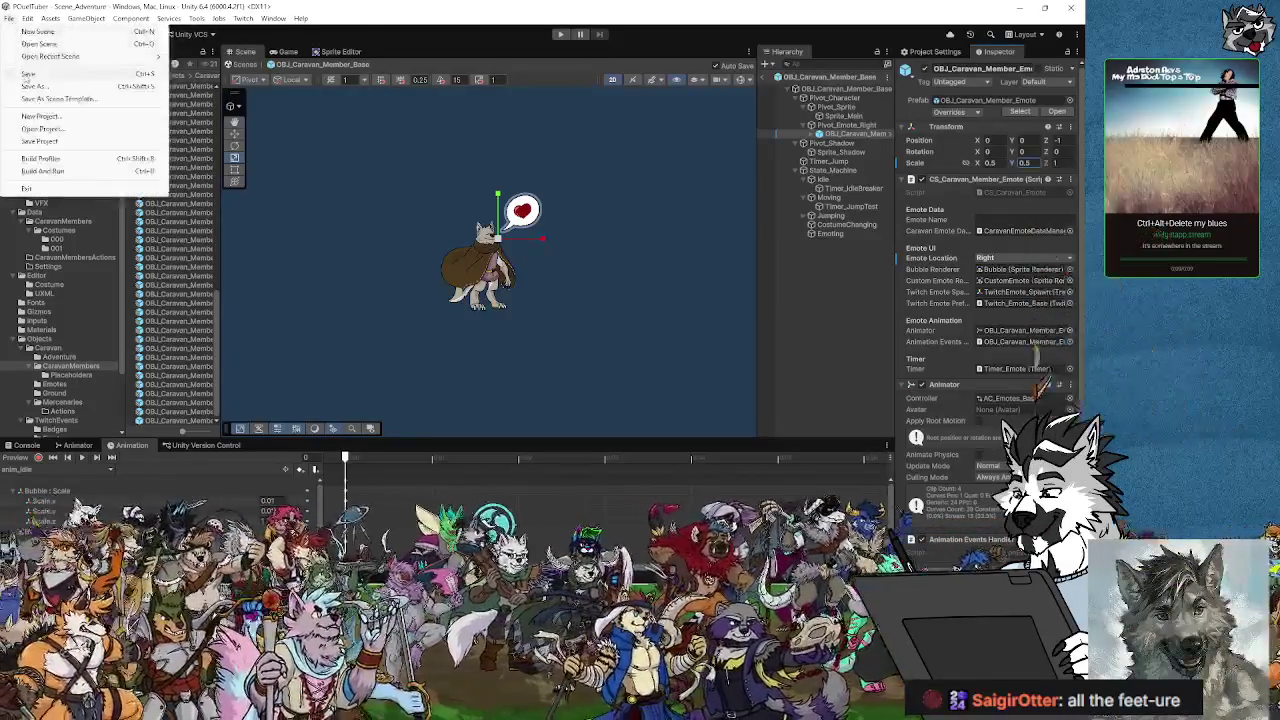
pyautogui.click(9, 18)
pyautogui.click(9, 18)
pyautogui.click(245, 64)
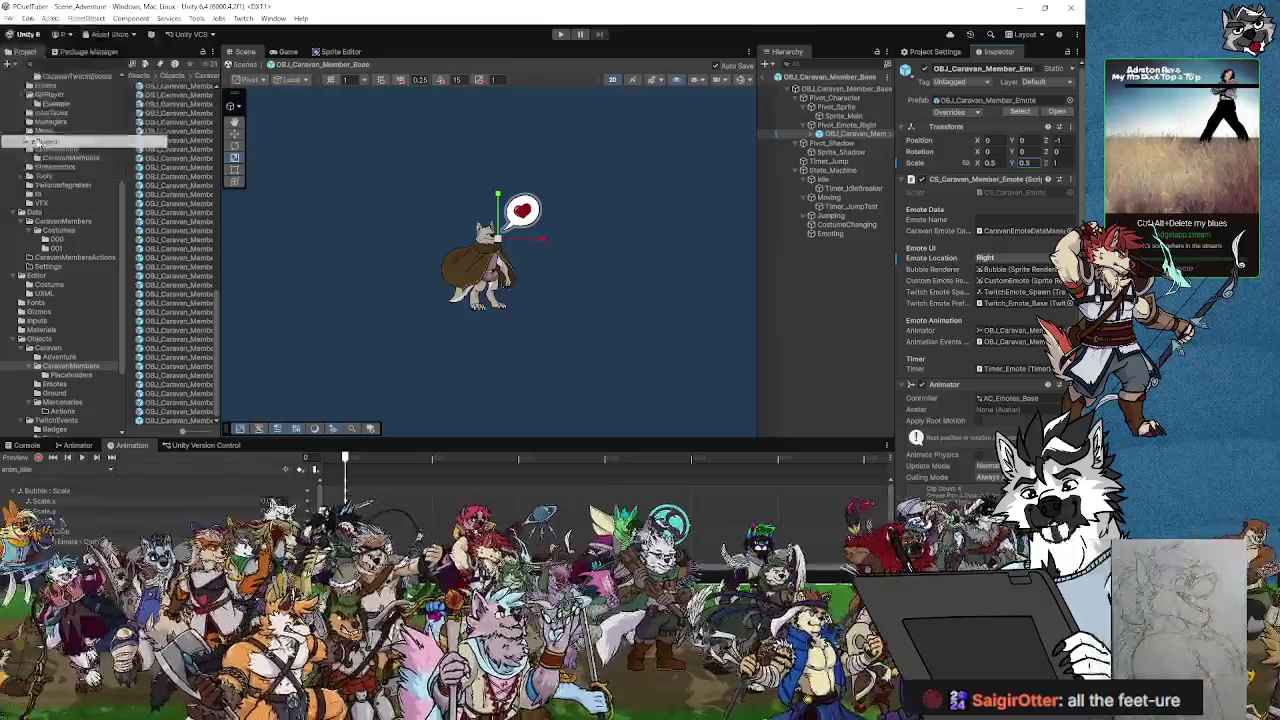
pyautogui.click(245, 64)
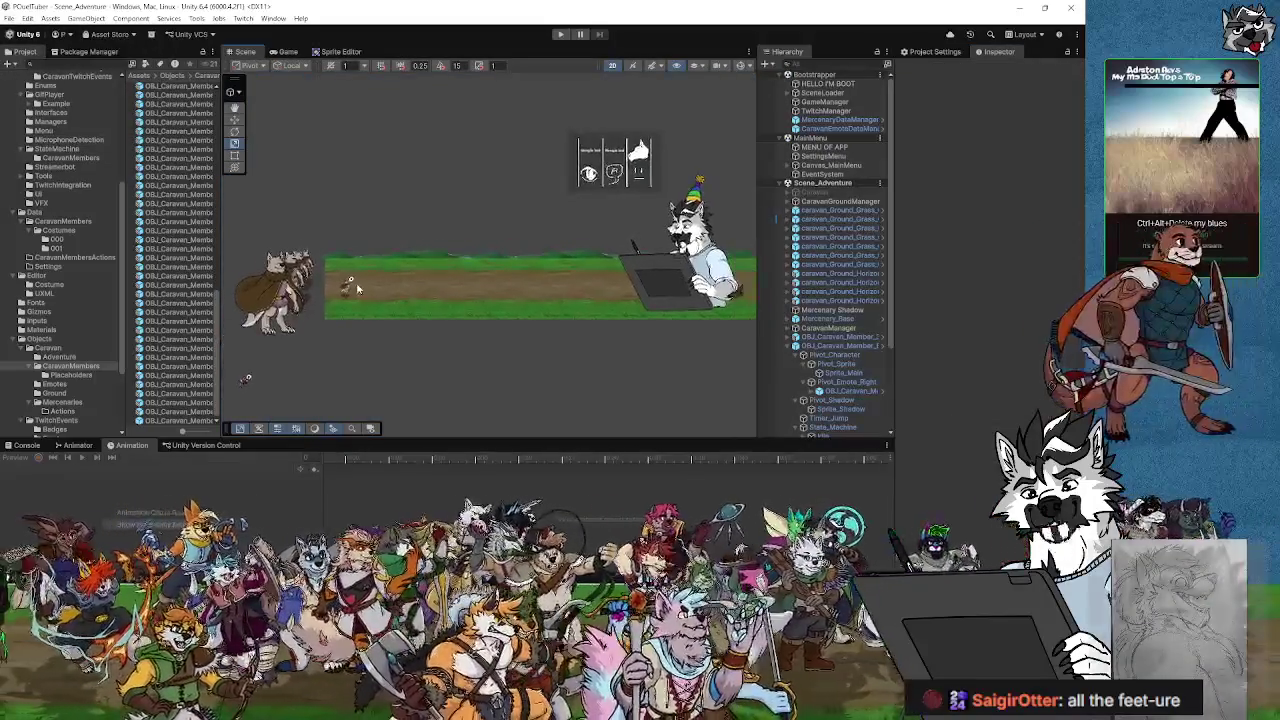
# - Select the 001 costume asset and adjust its Emote Offset Right value in the Inspector
pyautogui.scroll(5, 356, 282)
pyautogui.scroll(3, 362, 290)
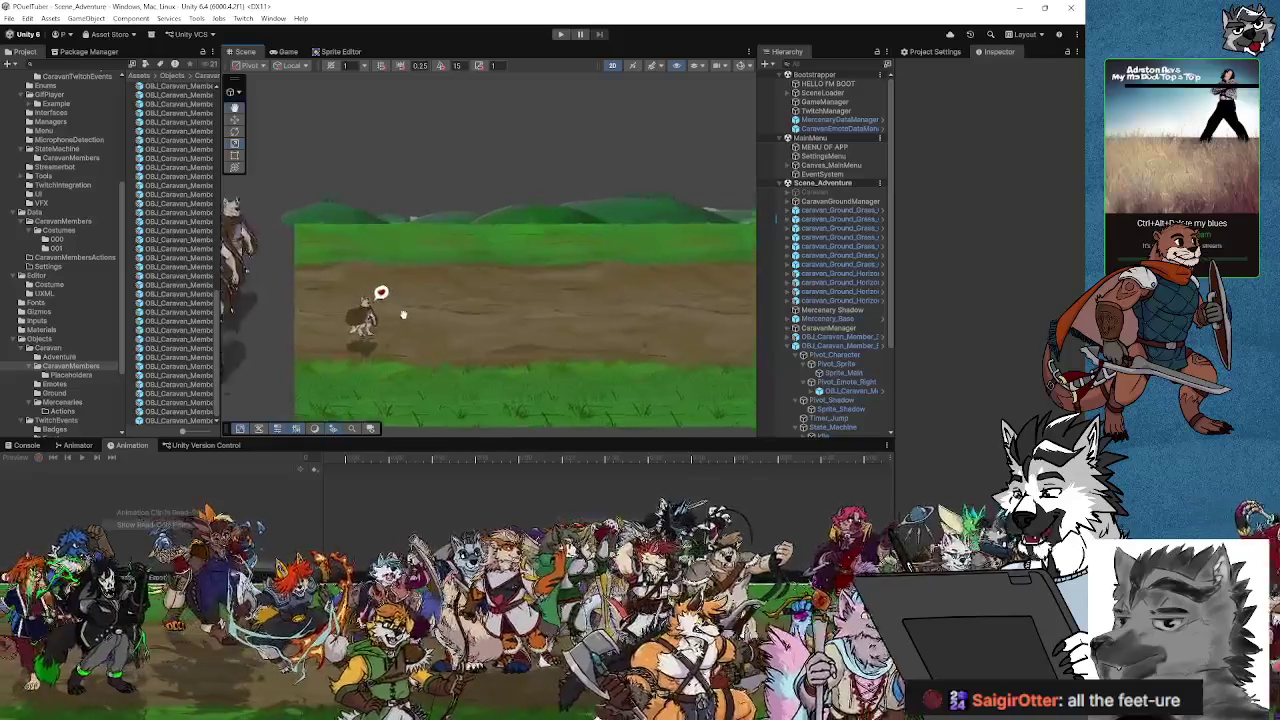
pyautogui.click(387, 318)
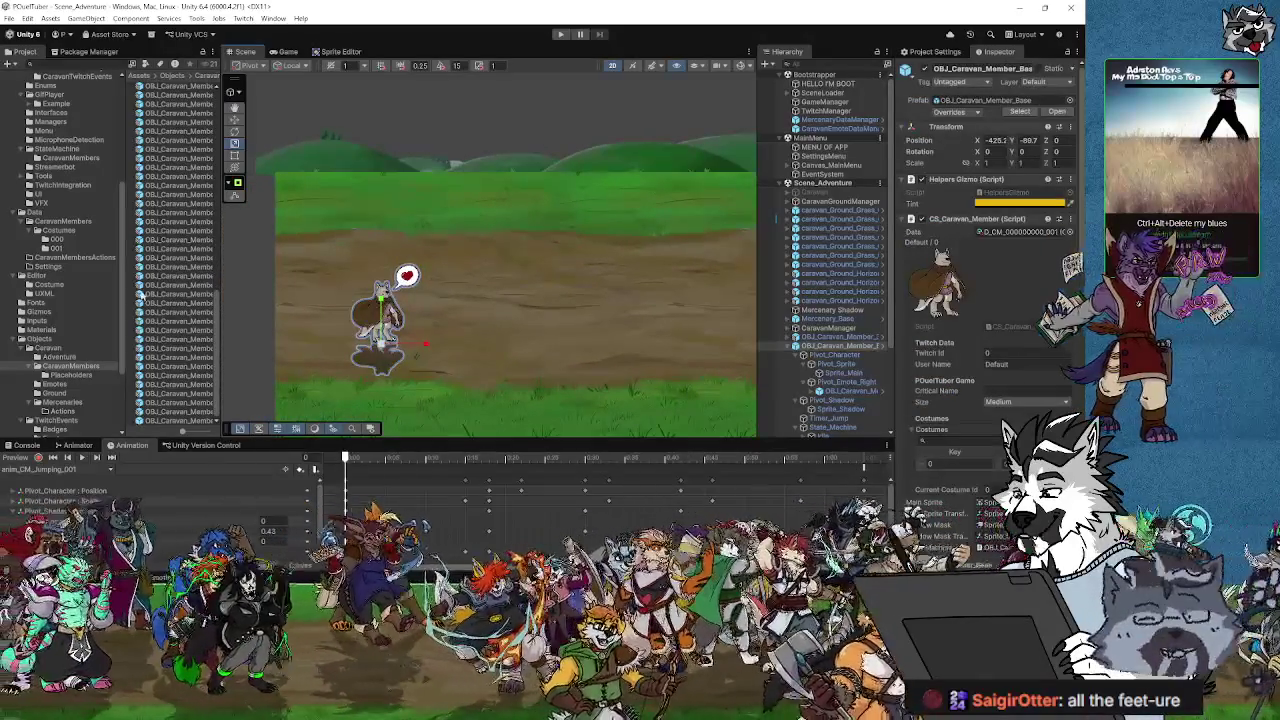
pyautogui.click(56, 248)
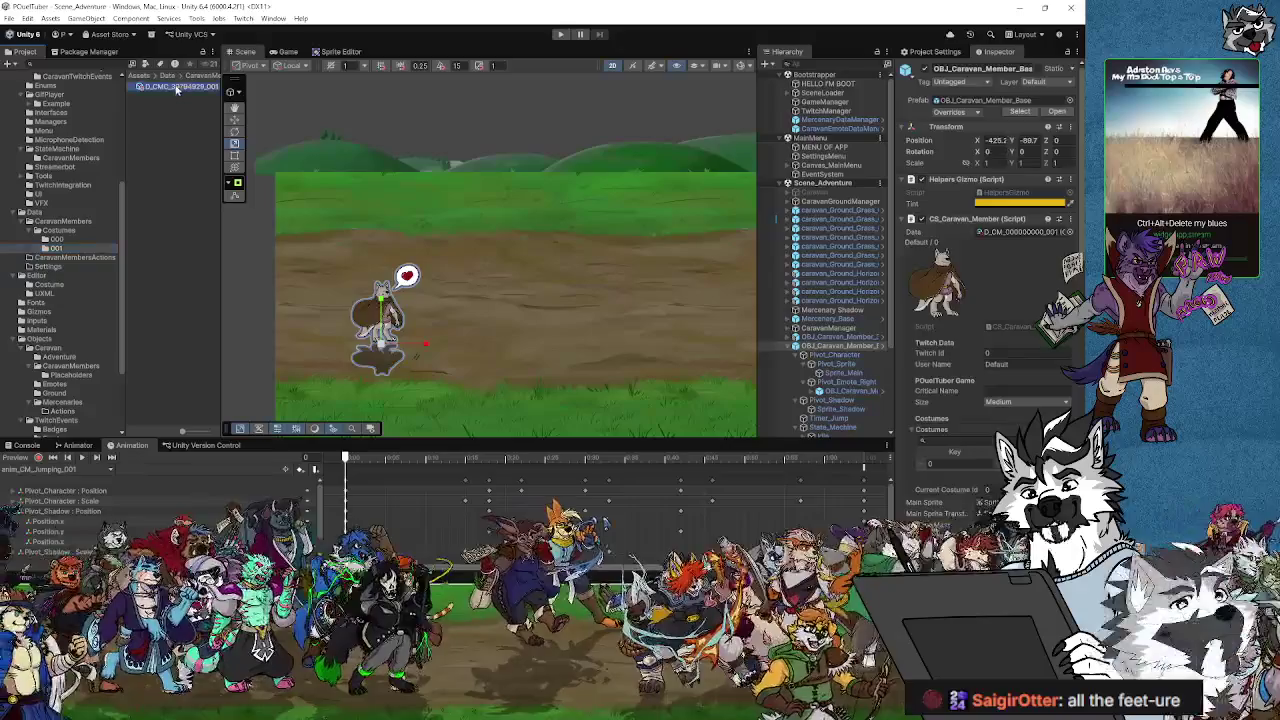
pyautogui.click(177, 88)
pyautogui.moveTo(894, 370); pyautogui.dragTo(764, 370)
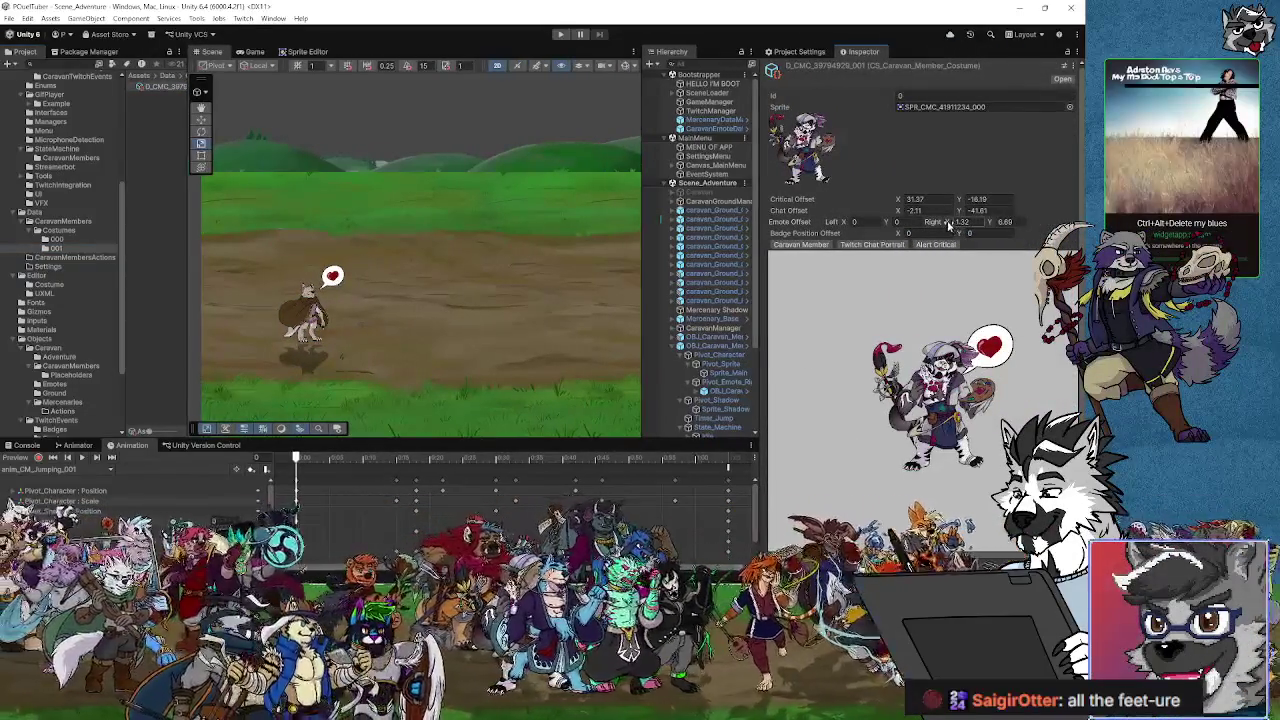
pyautogui.moveTo(993, 226); pyautogui.dragTo(1000, 225)
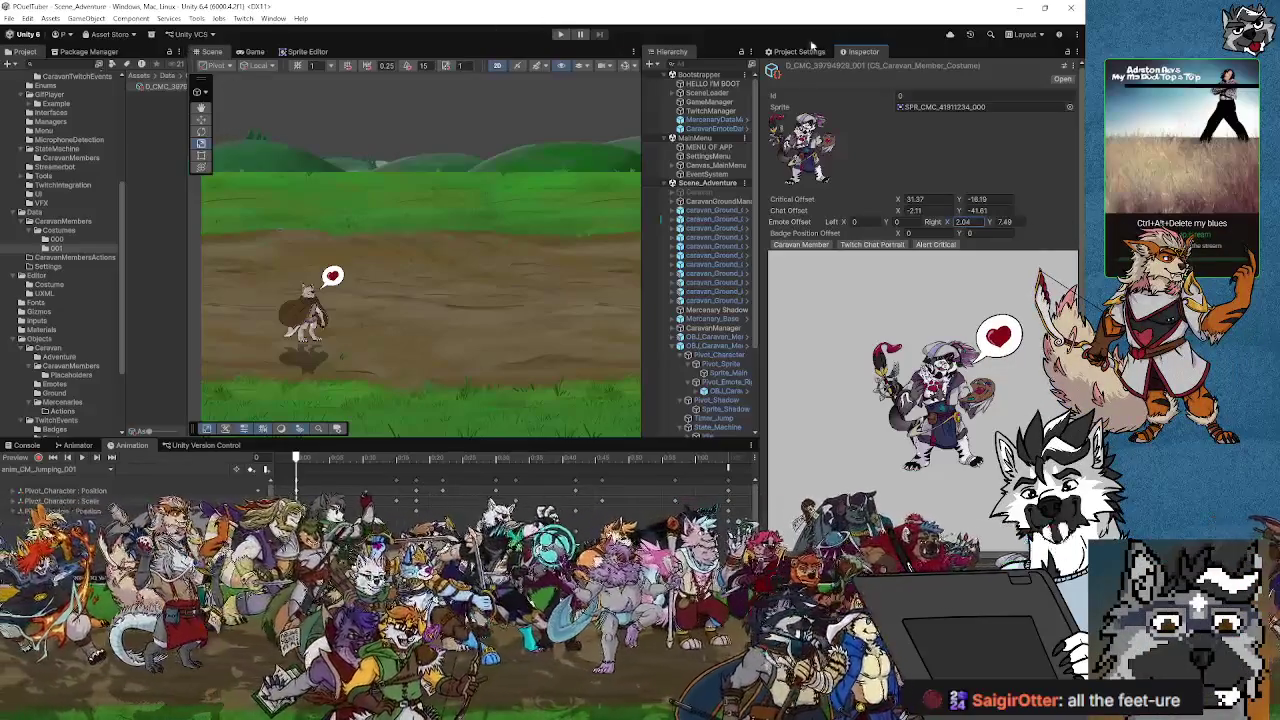
# - Save the project, inspect Sprite_Main, and switch over to Visual Studio
pyautogui.click(9, 18)
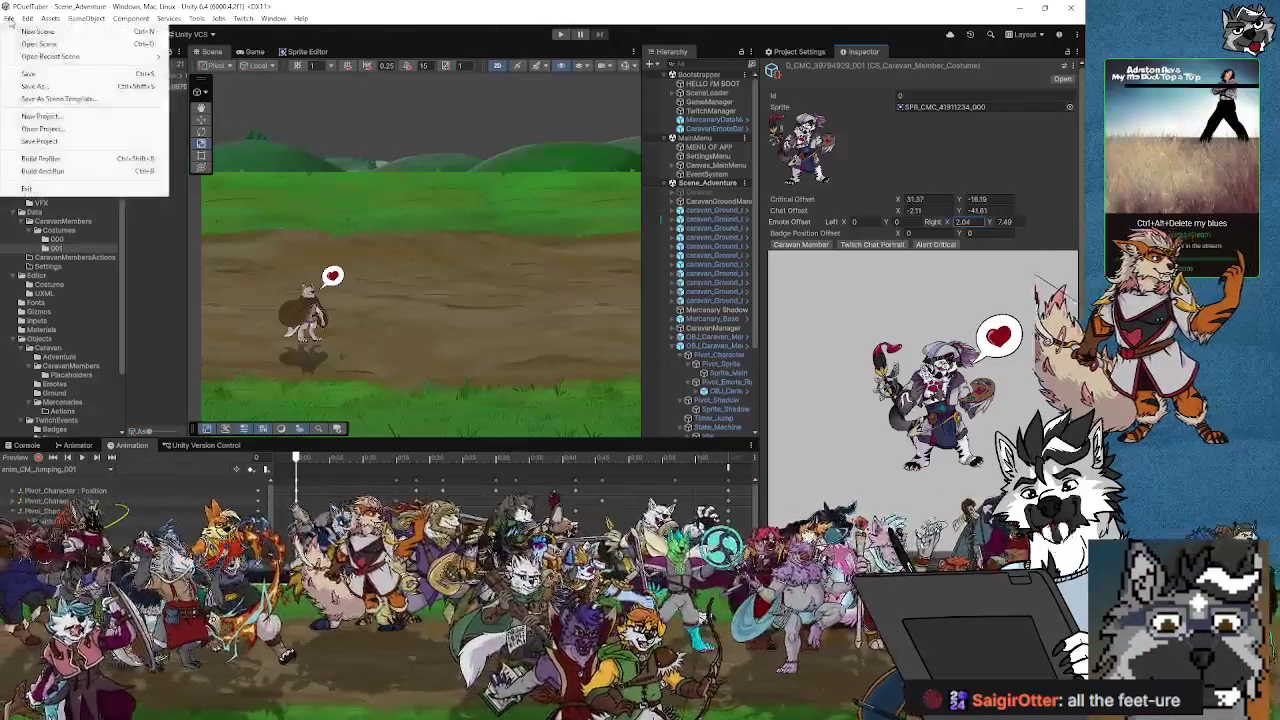
pyautogui.click(9, 18)
pyautogui.click(9, 18)
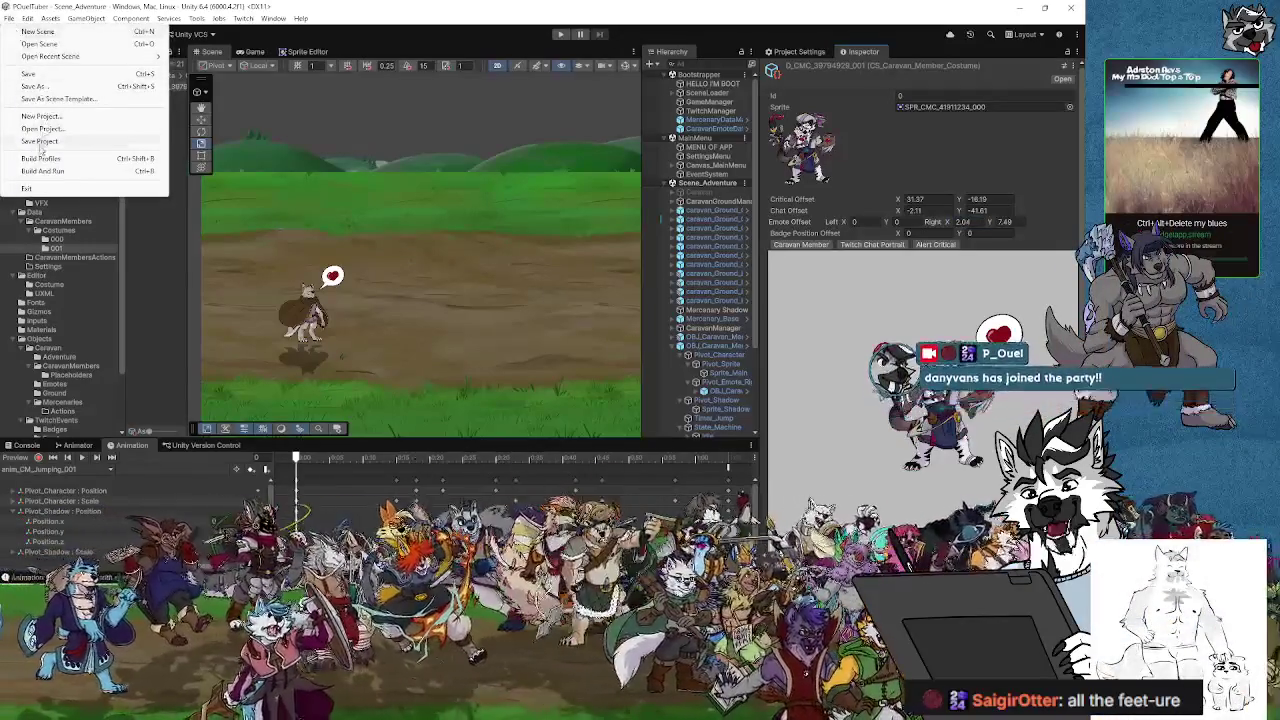
pyautogui.click(320, 14)
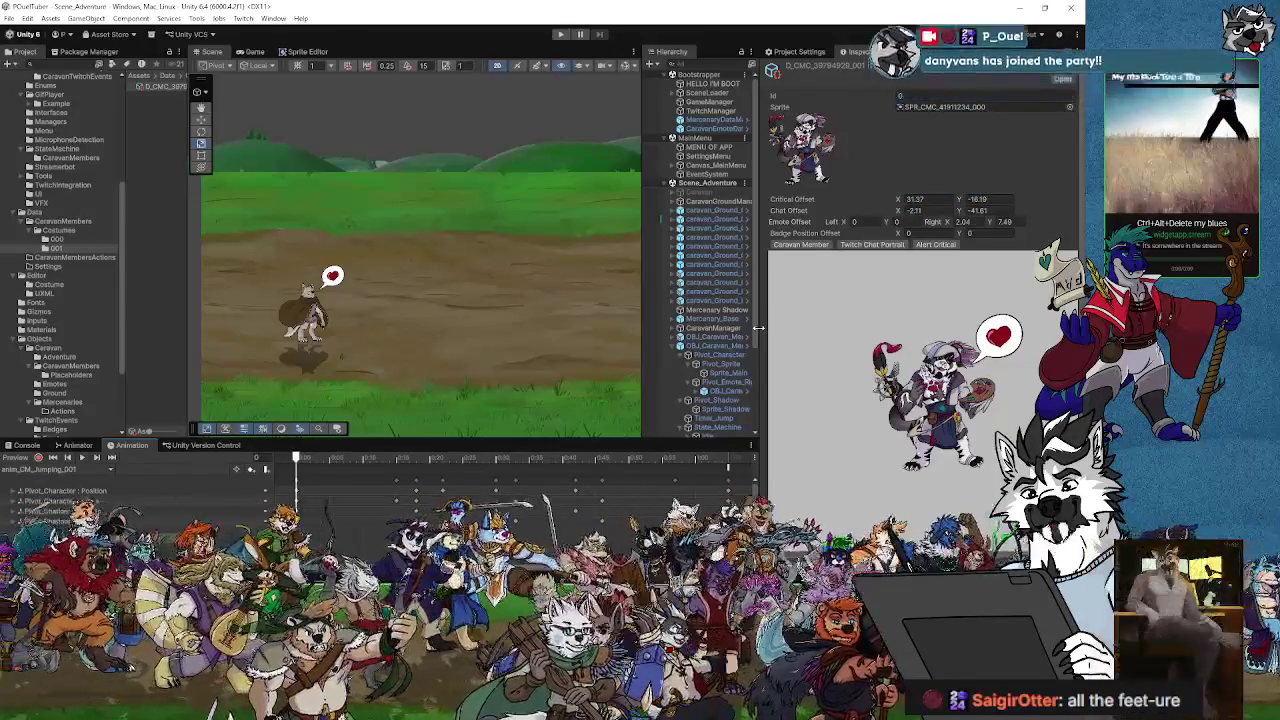
pyautogui.click(729, 373)
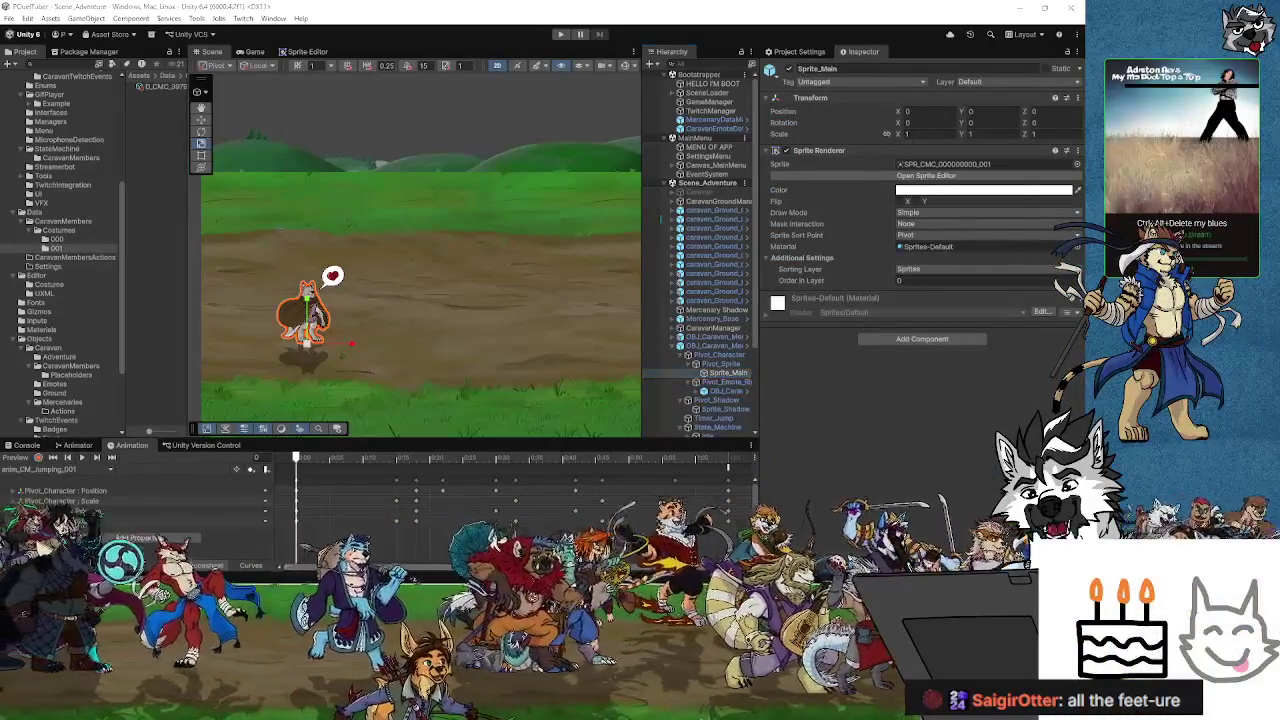
pyautogui.hotkey('alt', 'Tab')
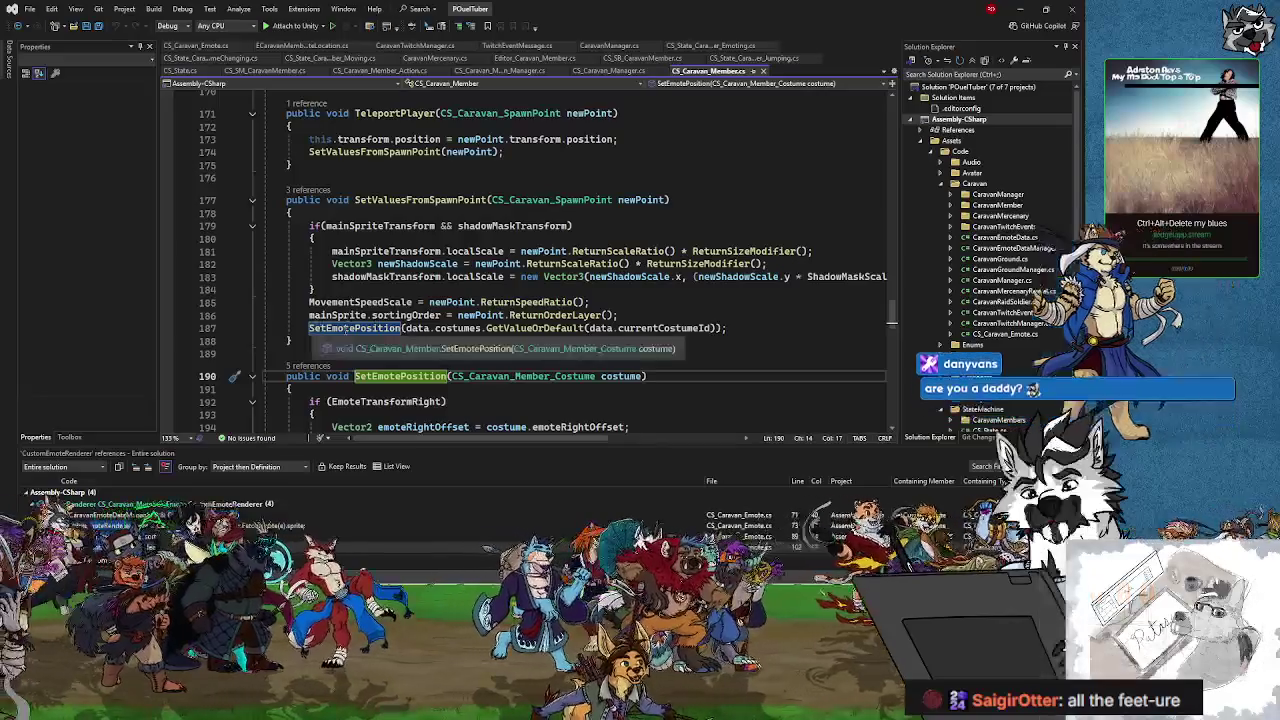
# - Insert an empty line 182 after line 181 in SetValuesFromSpawnPoint, discarding a first typing attempt
pyautogui.click(356, 329)
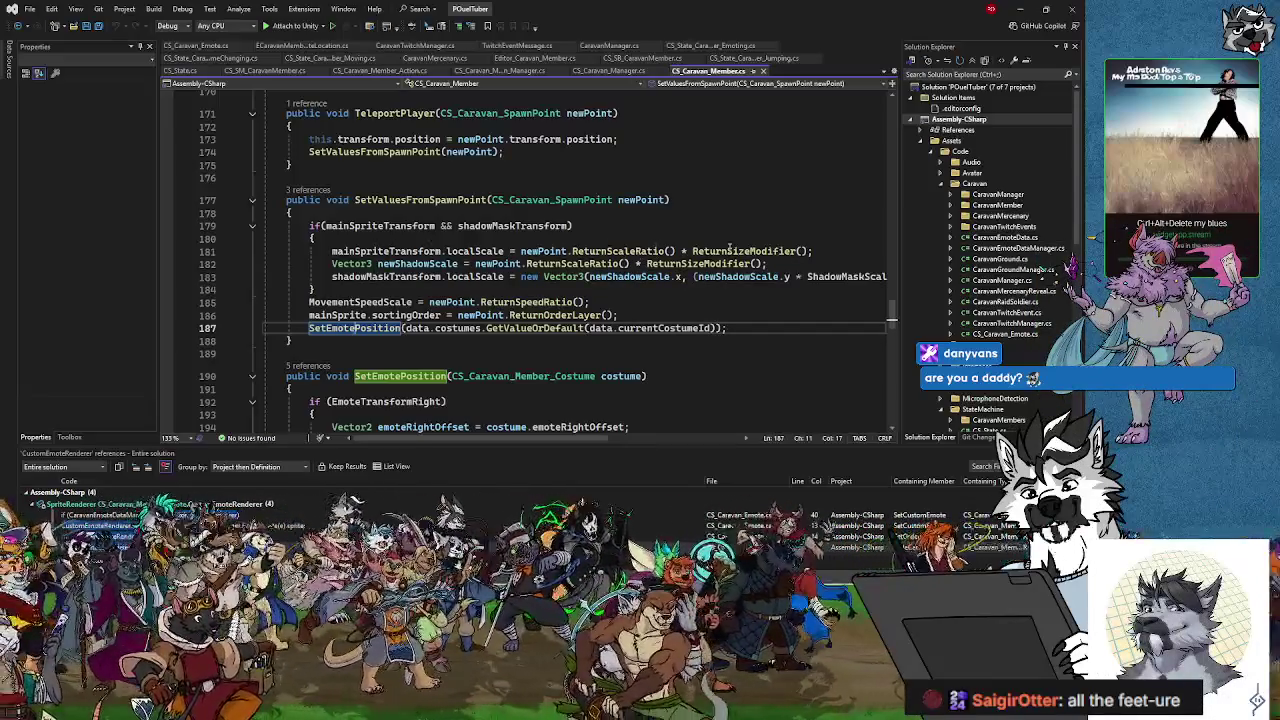
pyautogui.click(822, 251)
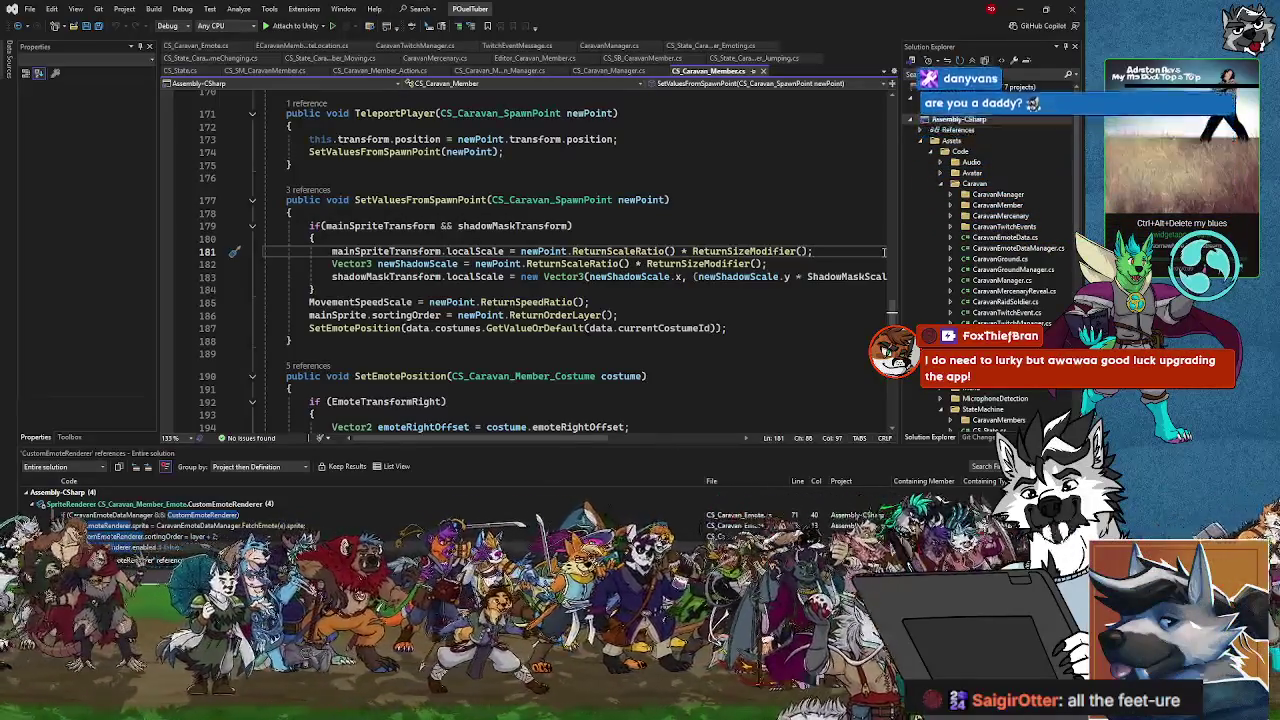
pyautogui.press('Return')
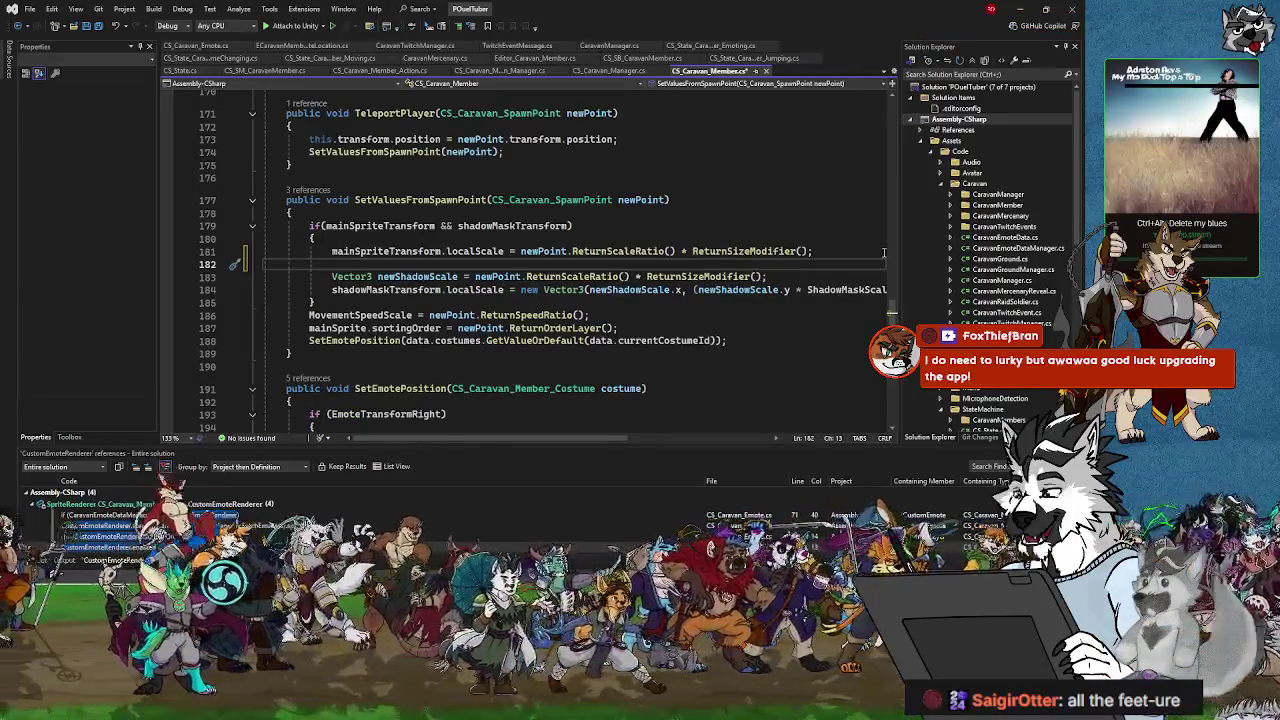
pyautogui.write('emoteR')
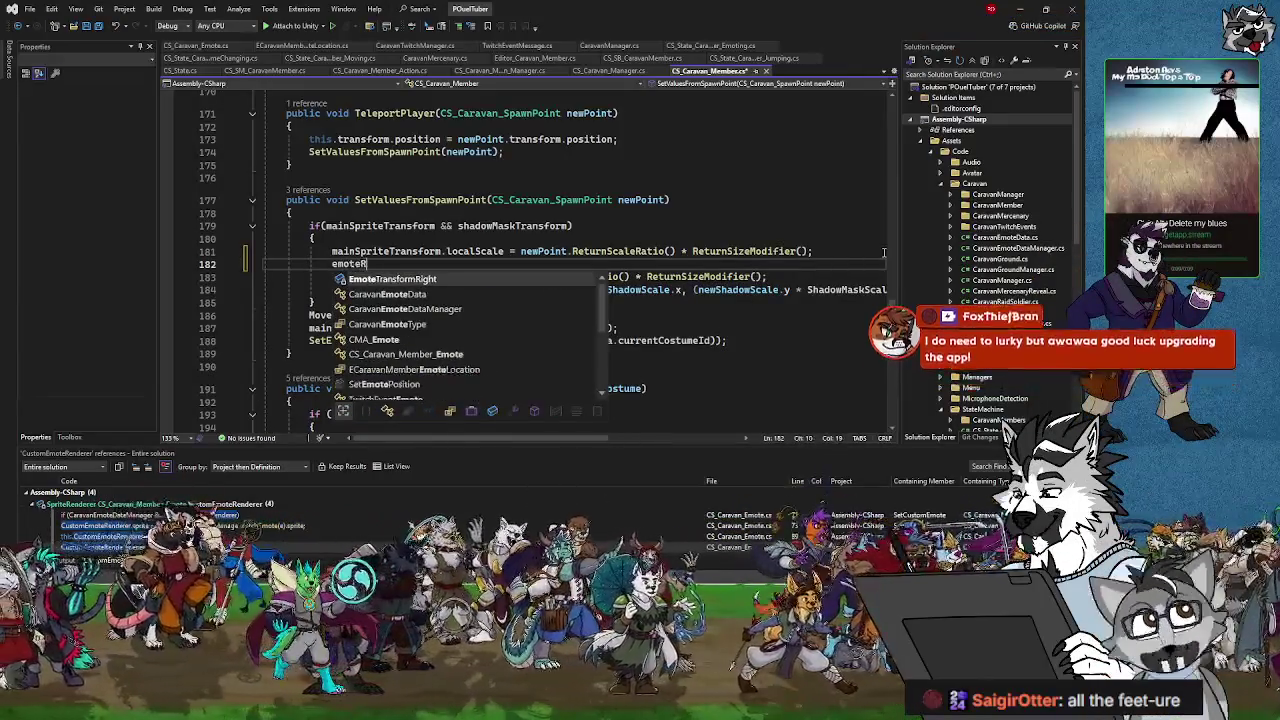
pyautogui.write('i')
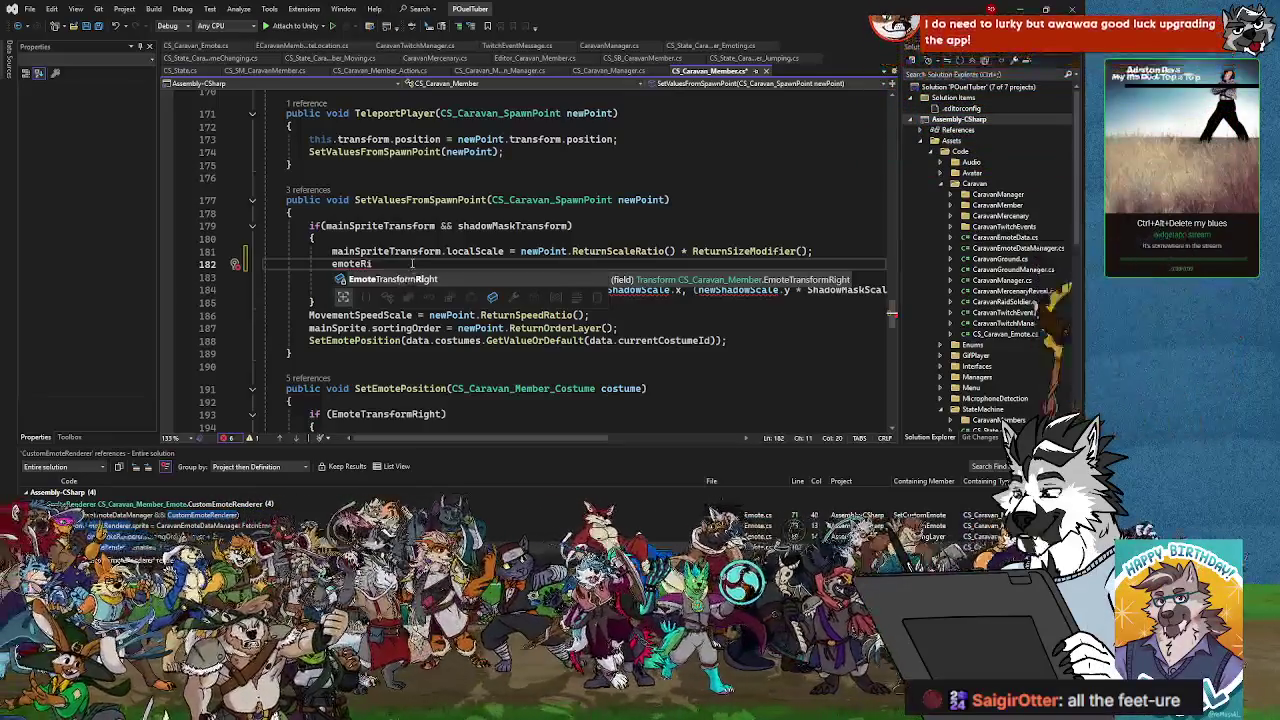
pyautogui.moveTo(373, 264); pyautogui.dragTo(332, 264)
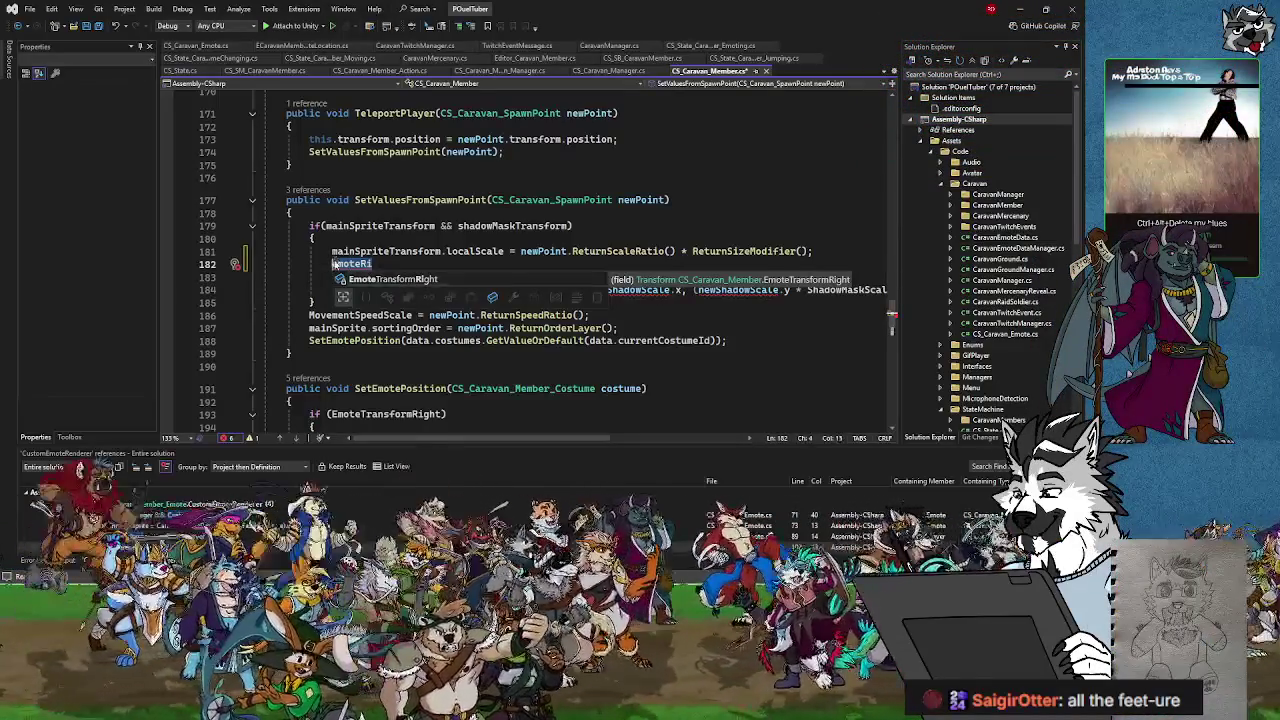
pyautogui.press('BackSpace')
pyautogui.hotkey('ctrl', 'space')
pyautogui.moveTo(893, 311); pyautogui.dragTo(880, 94)
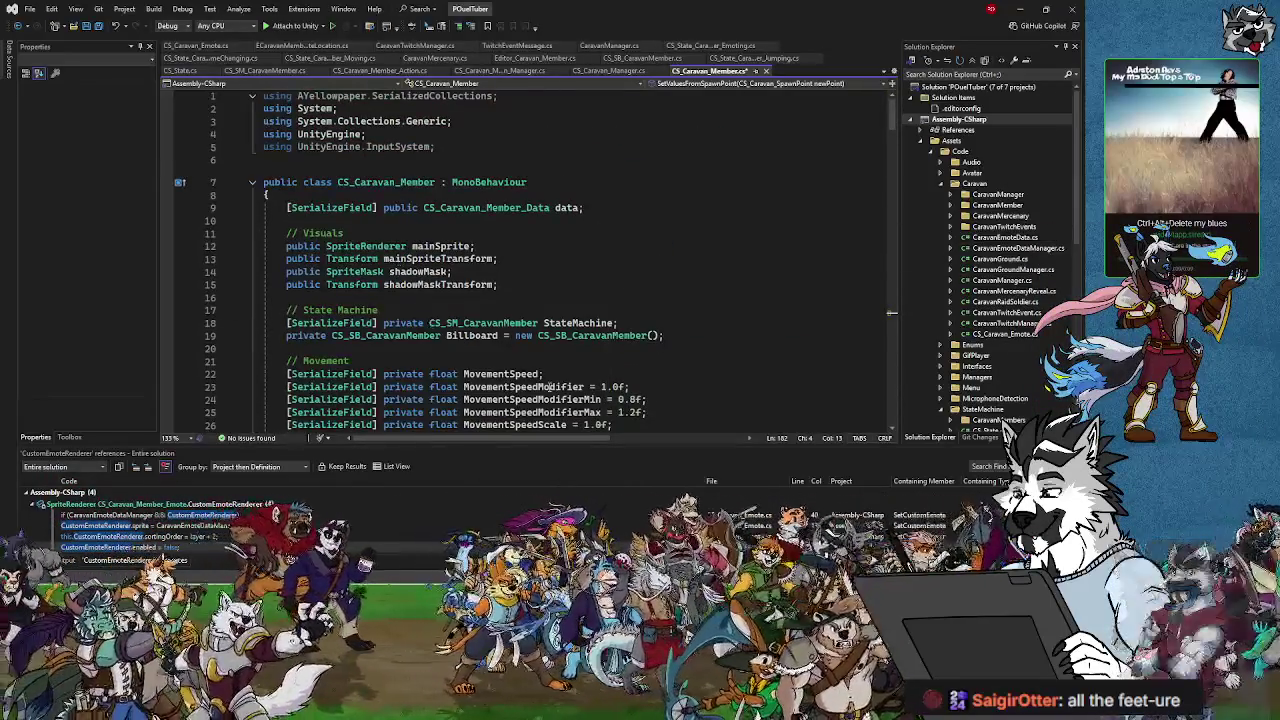
pyautogui.scroll(-15, 549, 387)
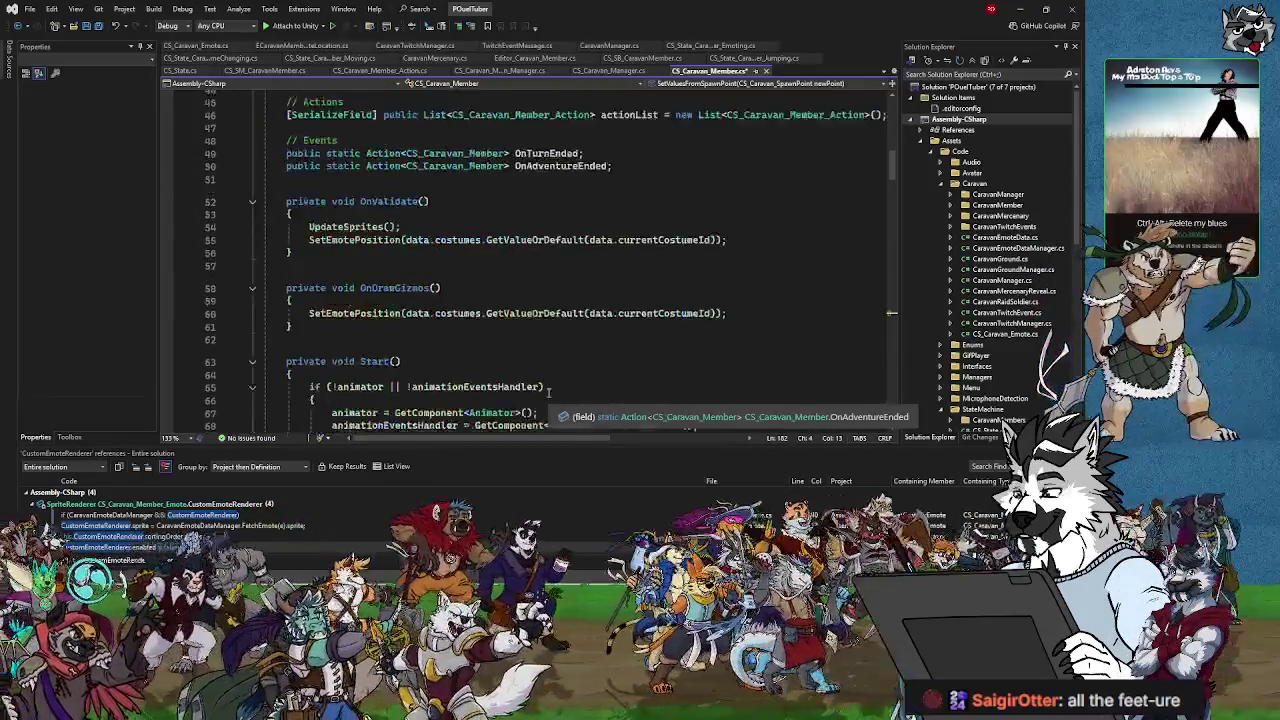
pyautogui.scroll(4, 548, 390)
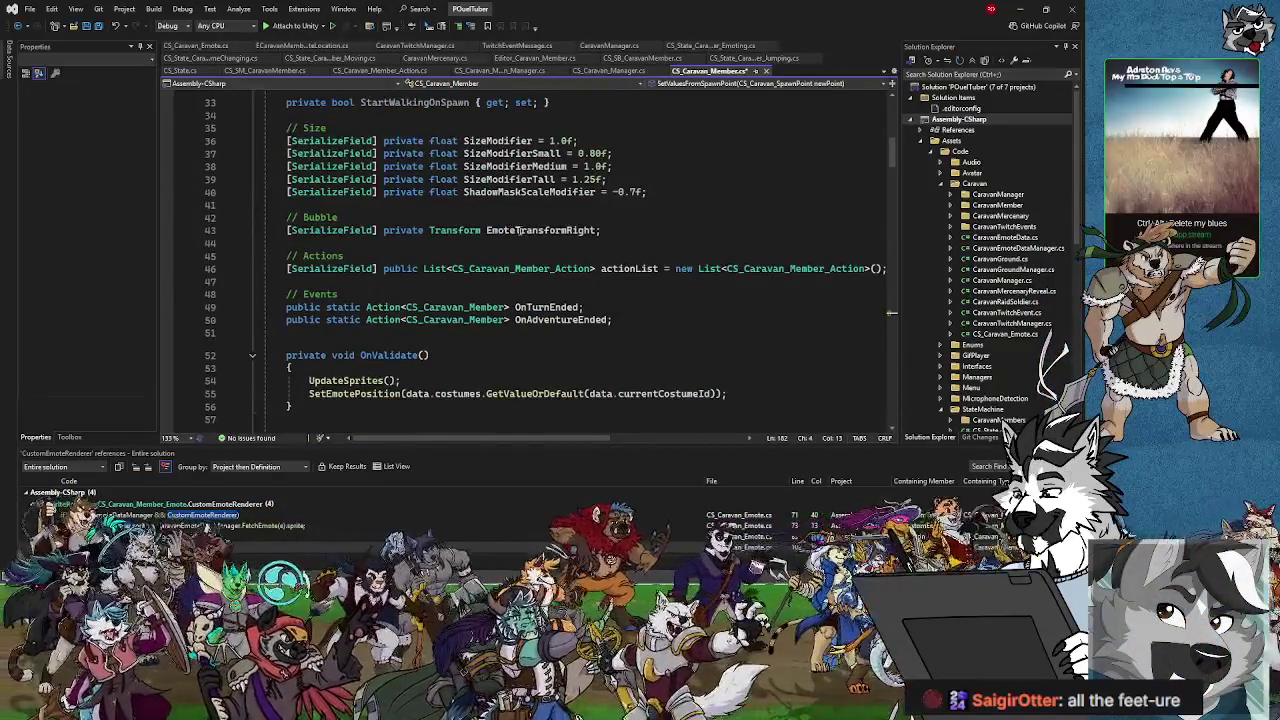
pyautogui.click(1075, 183)
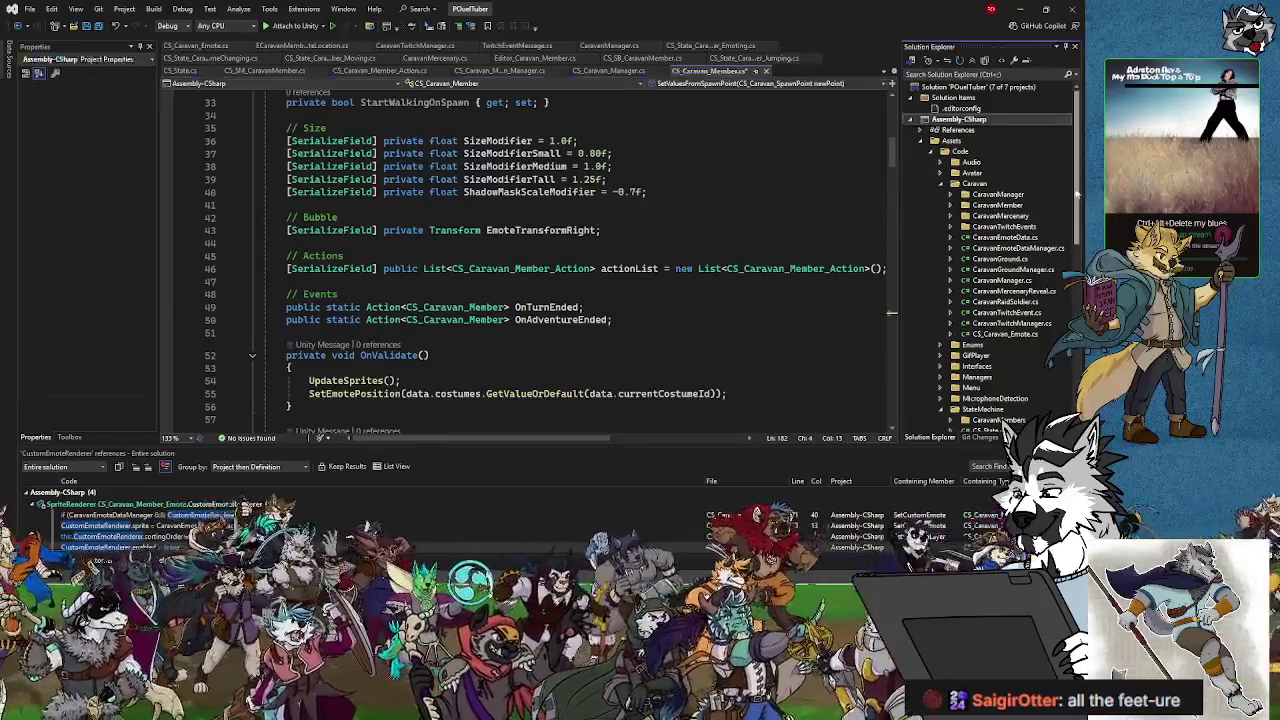
pyautogui.scroll(5, 990, 250)
pyautogui.scroll(-13, 505, 318)
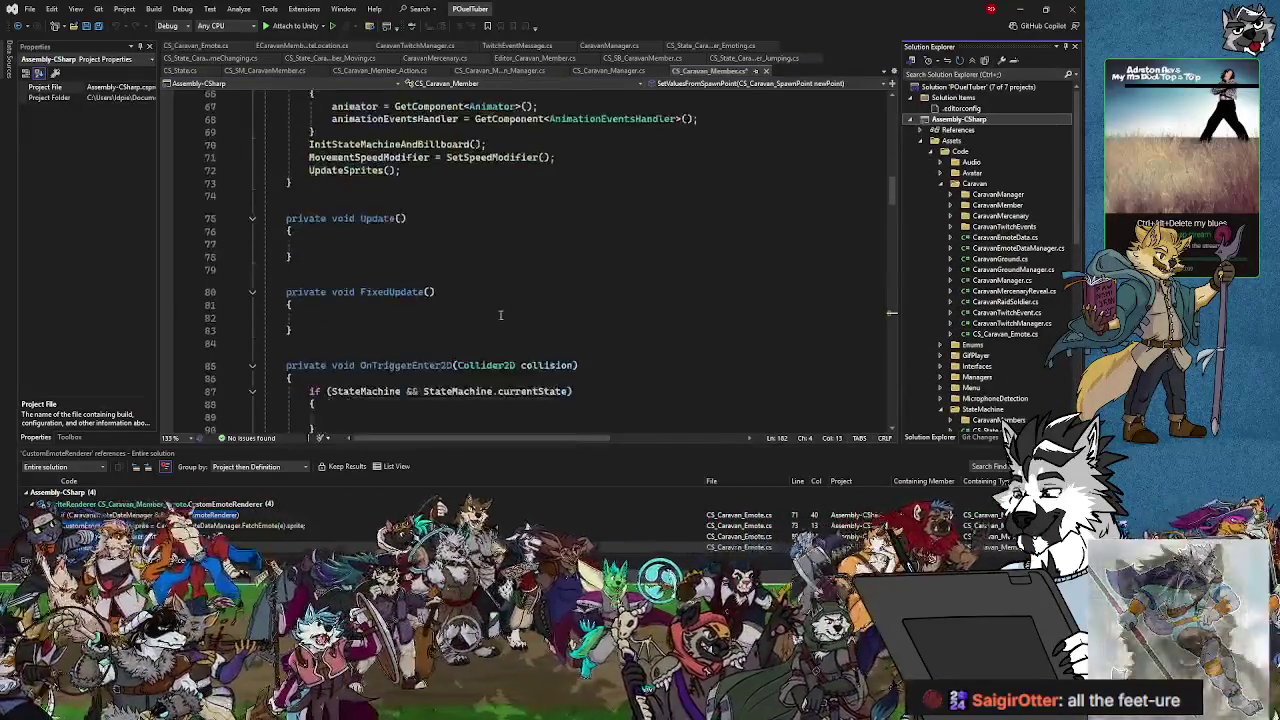
pyautogui.scroll(-20, 505, 318)
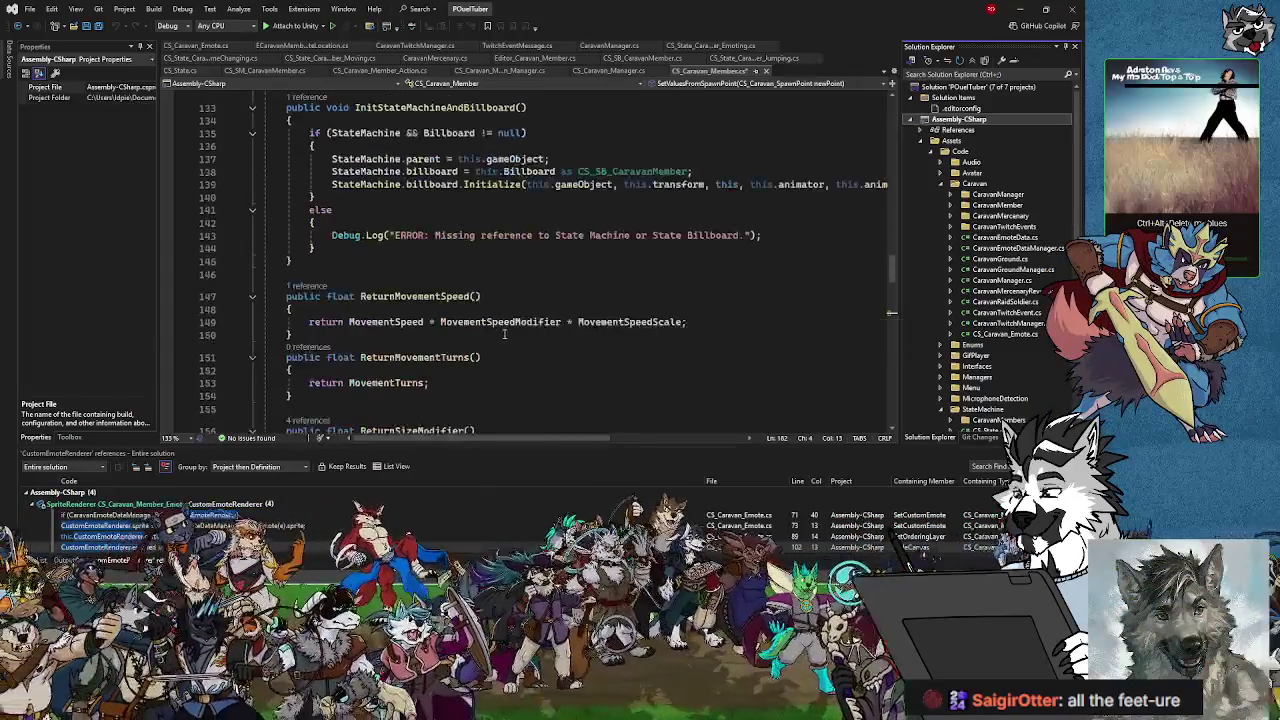
pyautogui.scroll(-12, 502, 337)
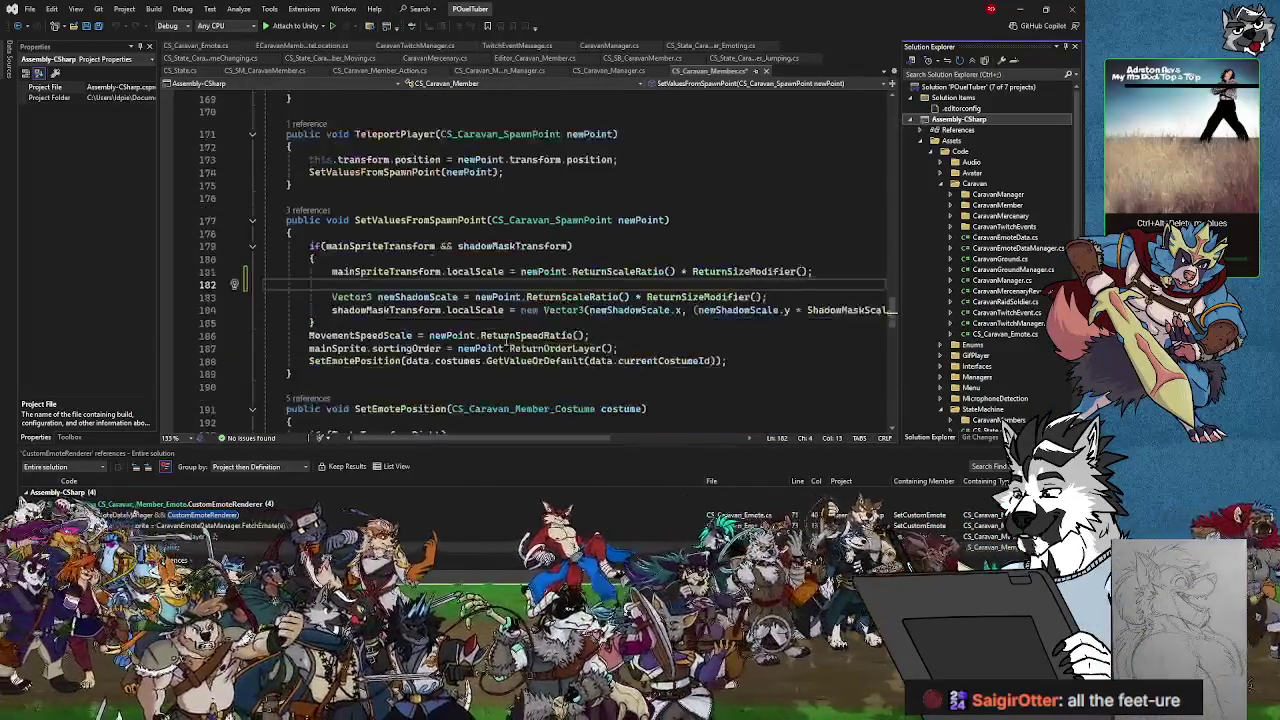
# - Write EmoteTransformRight.localScale = newPoint.ReturnScaleRatio() * ReturnSizeModifier(); and save all scripts
pyautogui.write('emot')
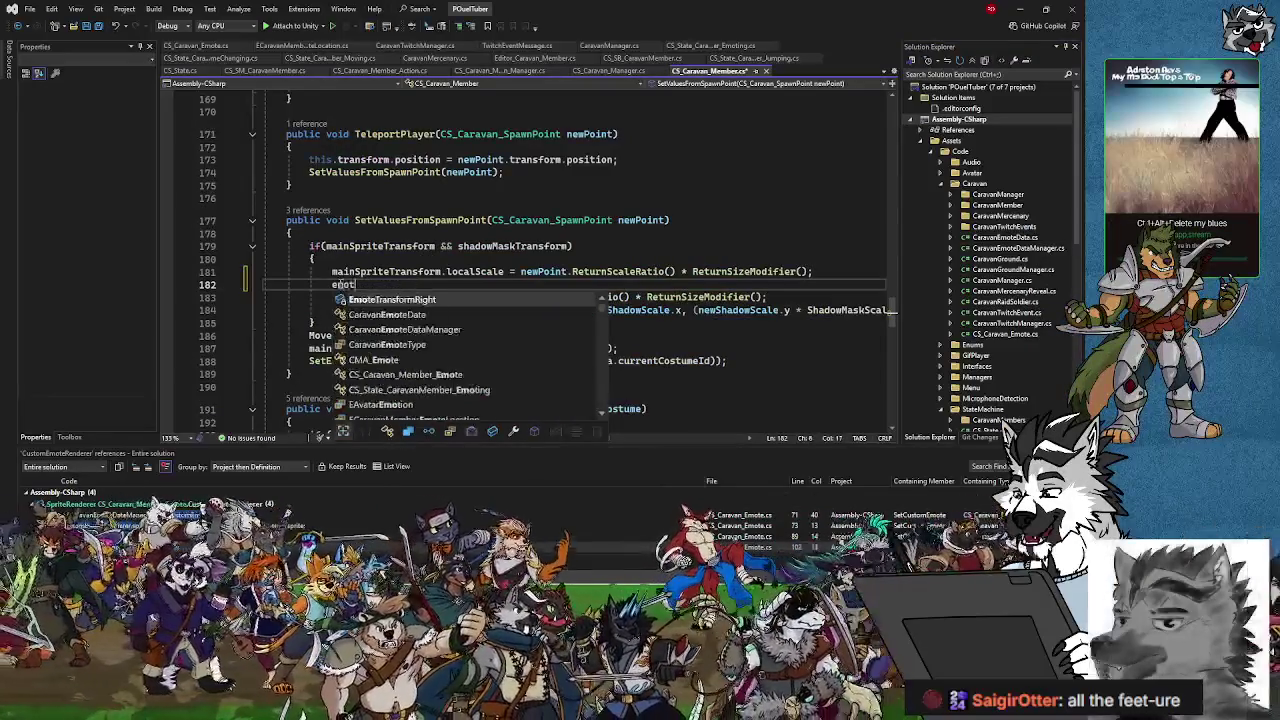
pyautogui.write('eTransformRig')
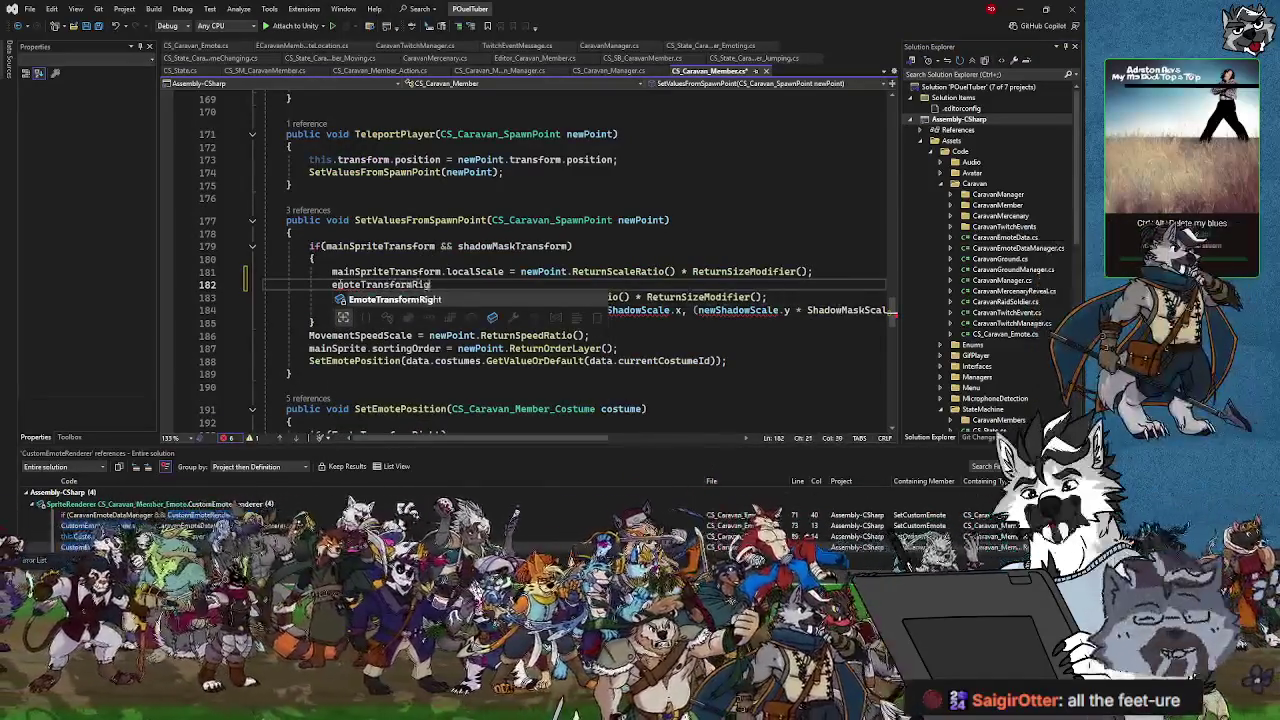
pyautogui.press('Tab')
pyautogui.write('.local')
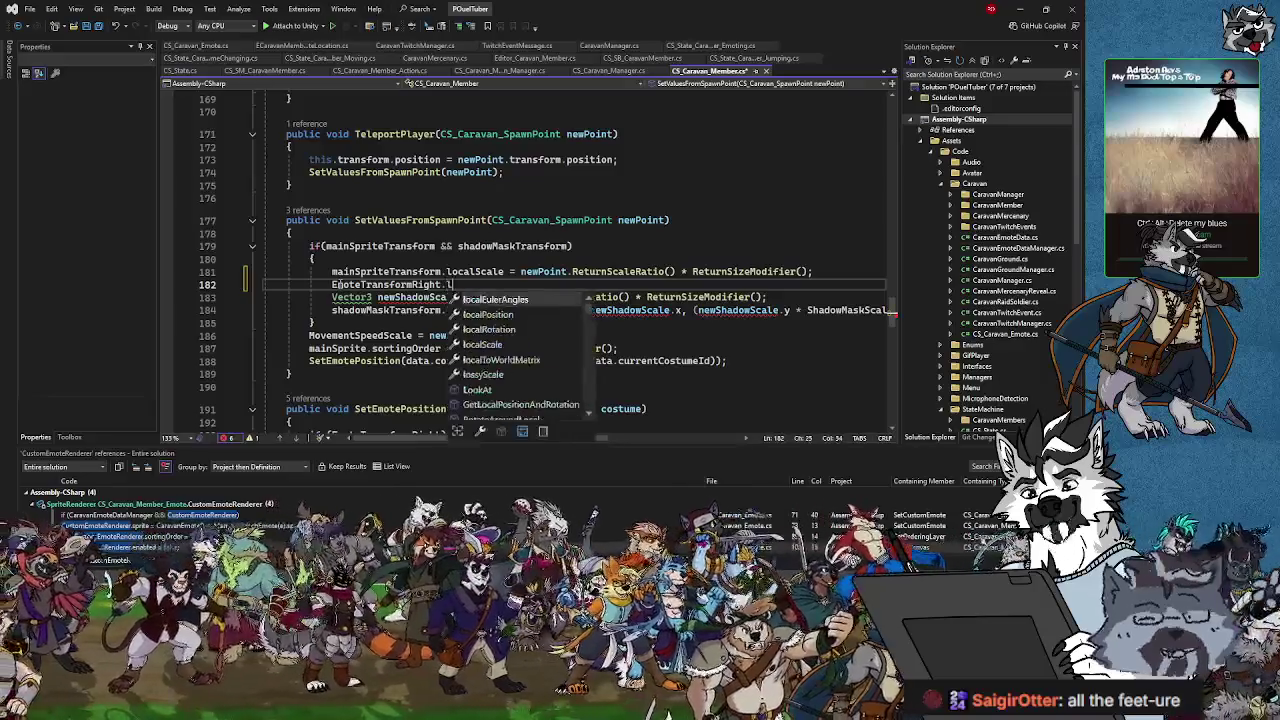
pyautogui.write('Sc')
pyautogui.press('Tab')
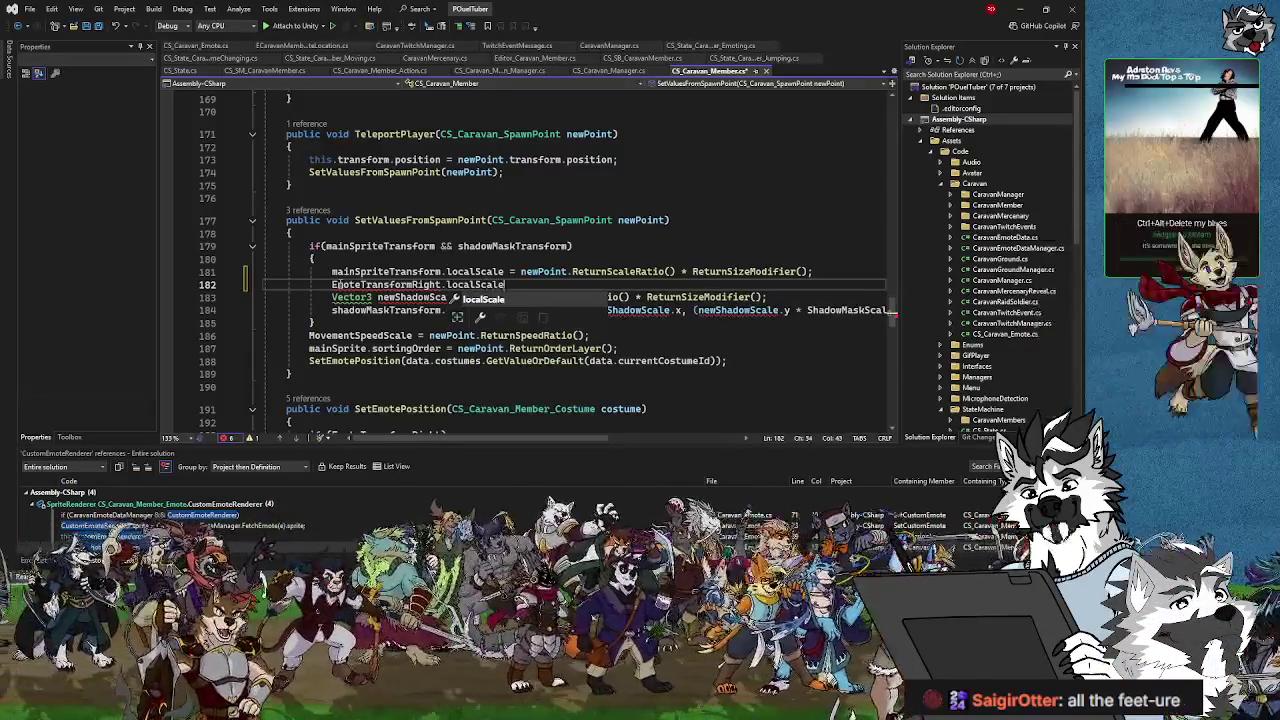
pyautogui.write('= new')
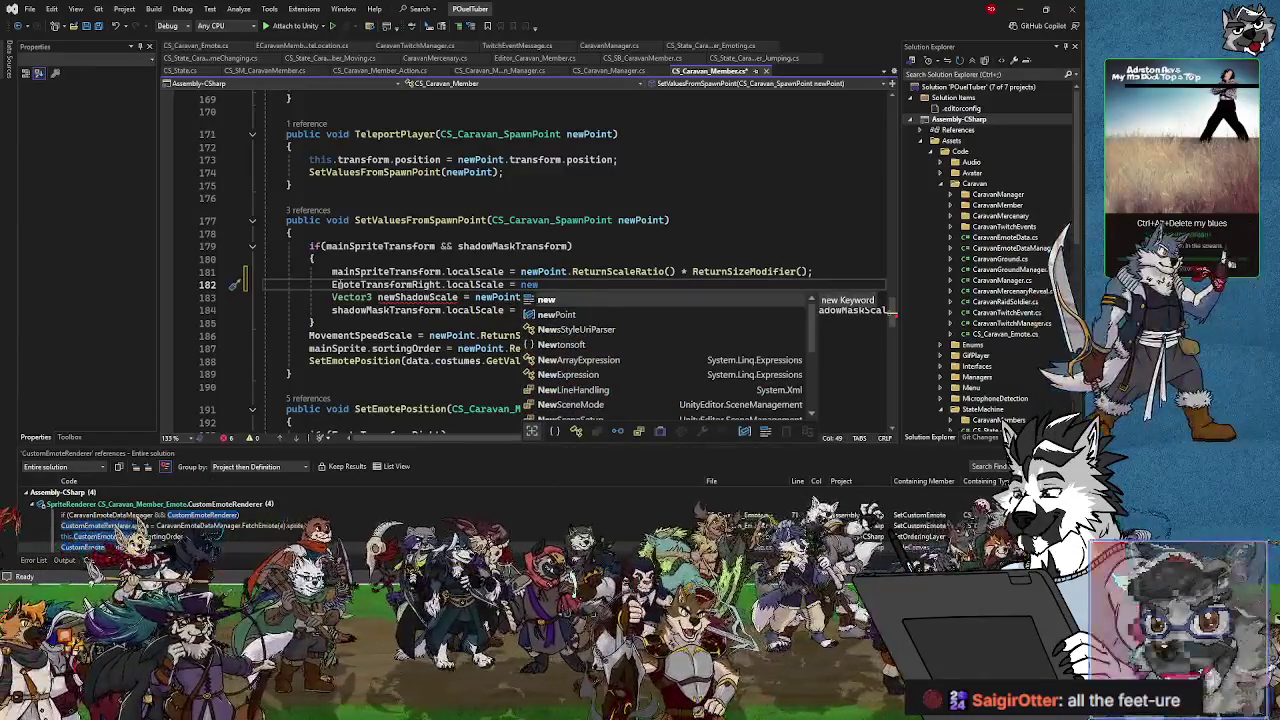
pyautogui.write('Point.Re')
pyautogui.press('Tab')
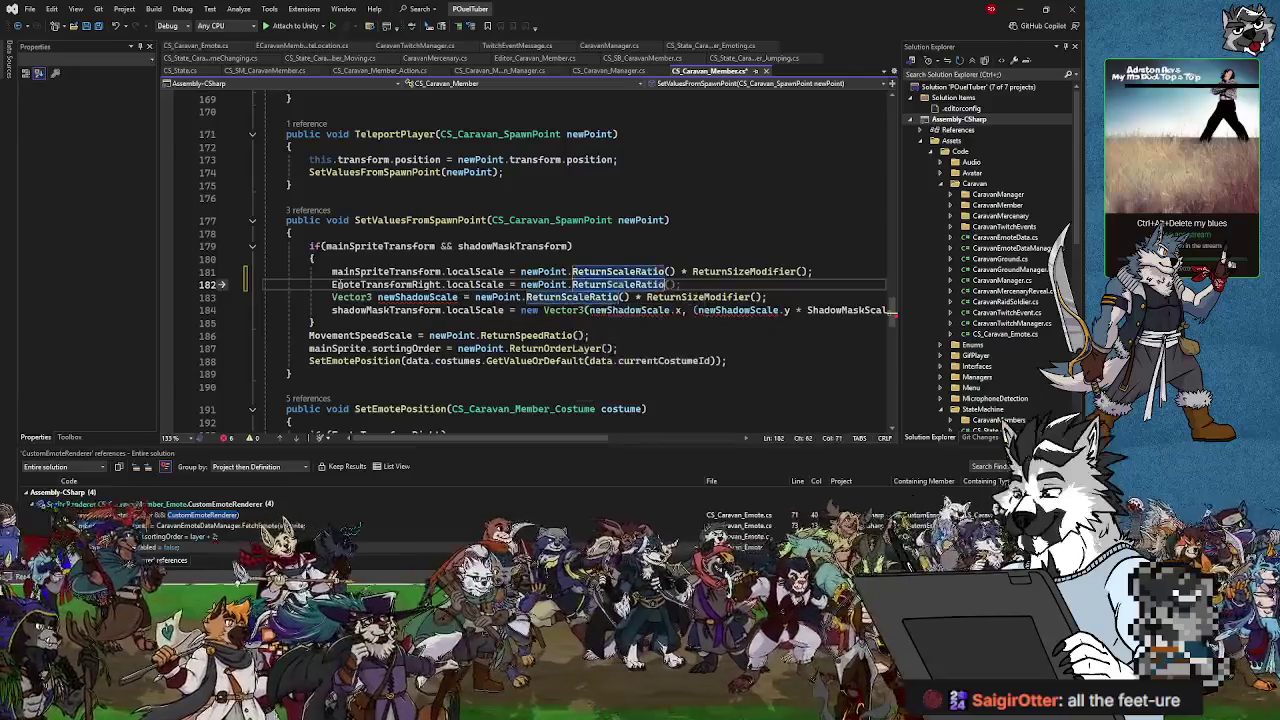
pyautogui.write(');')
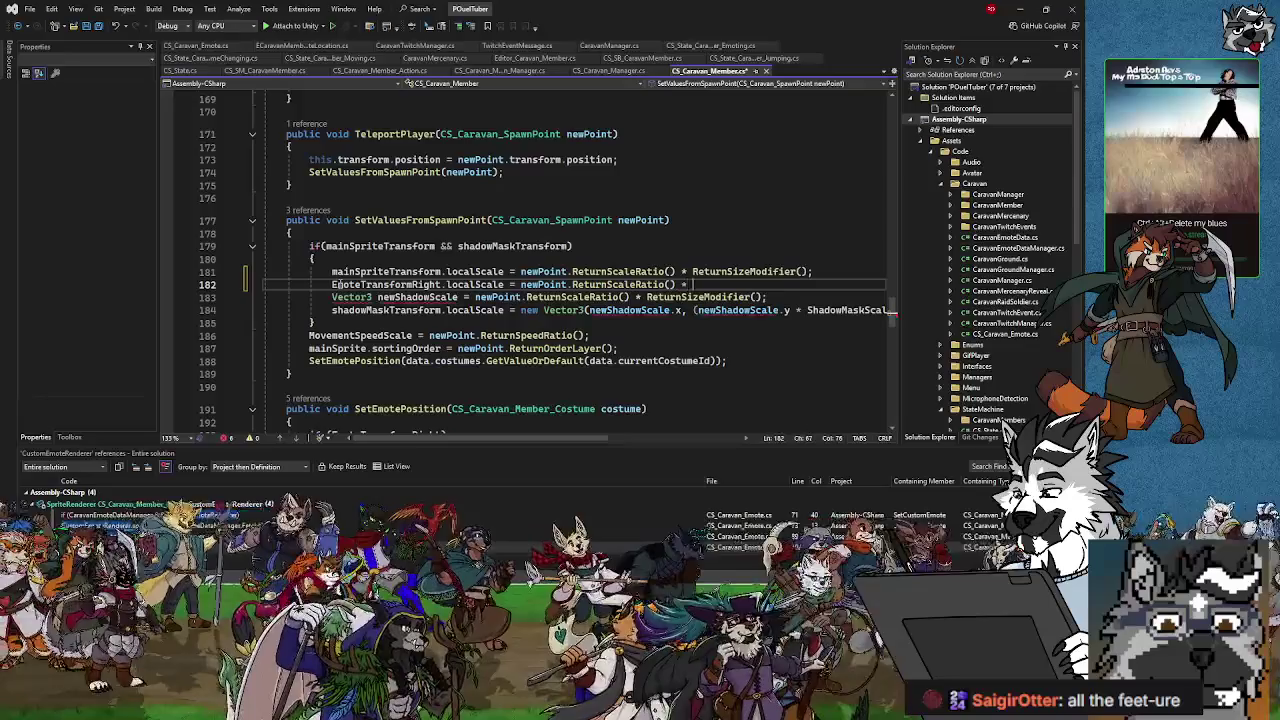
pyautogui.write('ReturnSize')
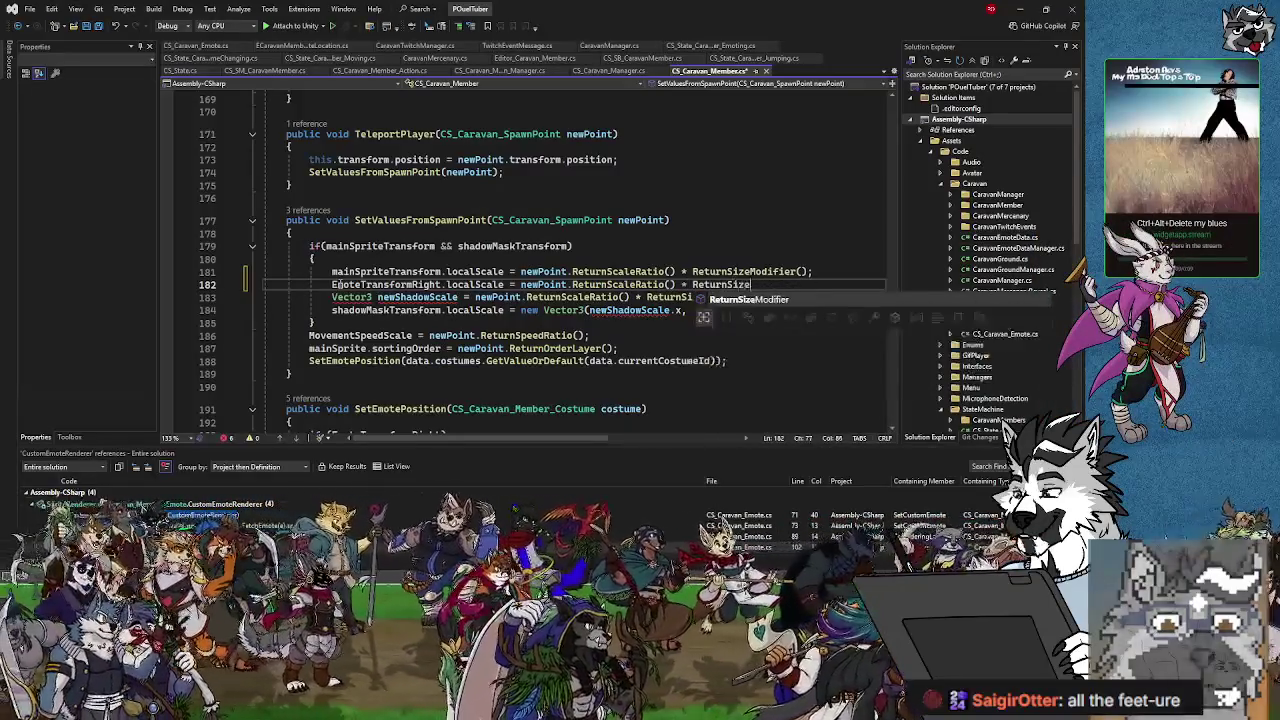
pyautogui.write('Modifier();')
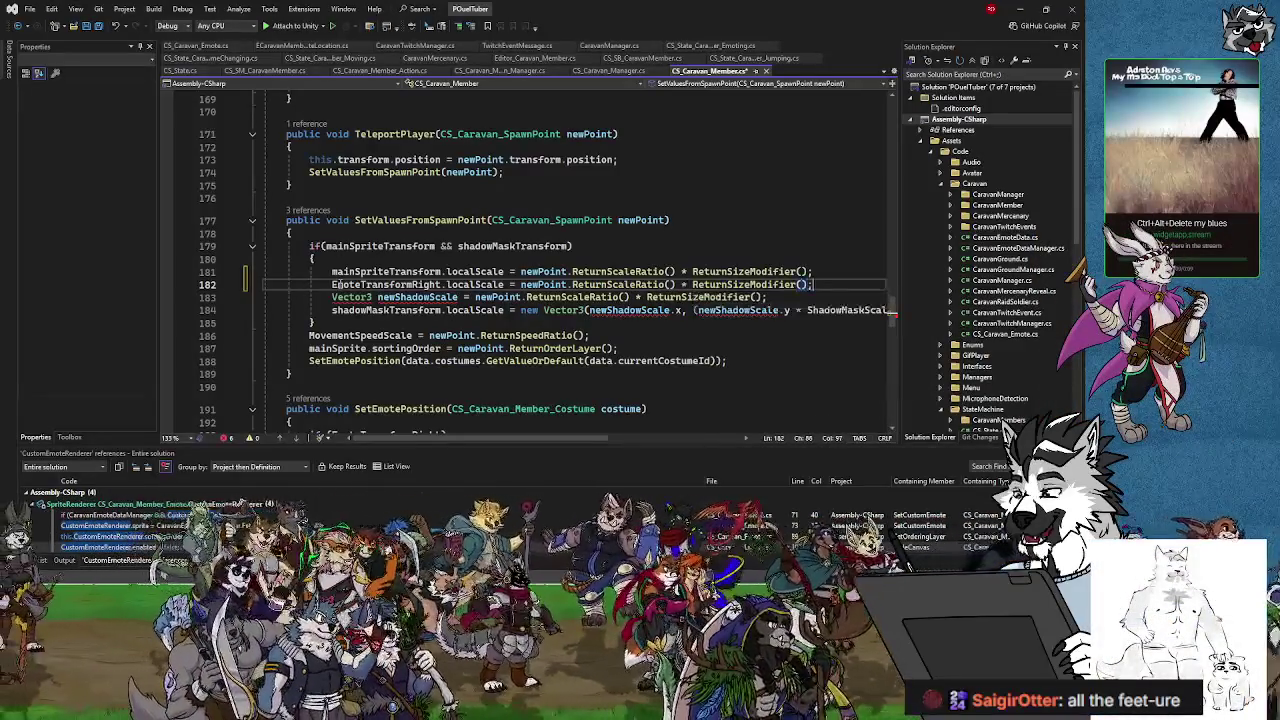
pyautogui.click(97, 27)
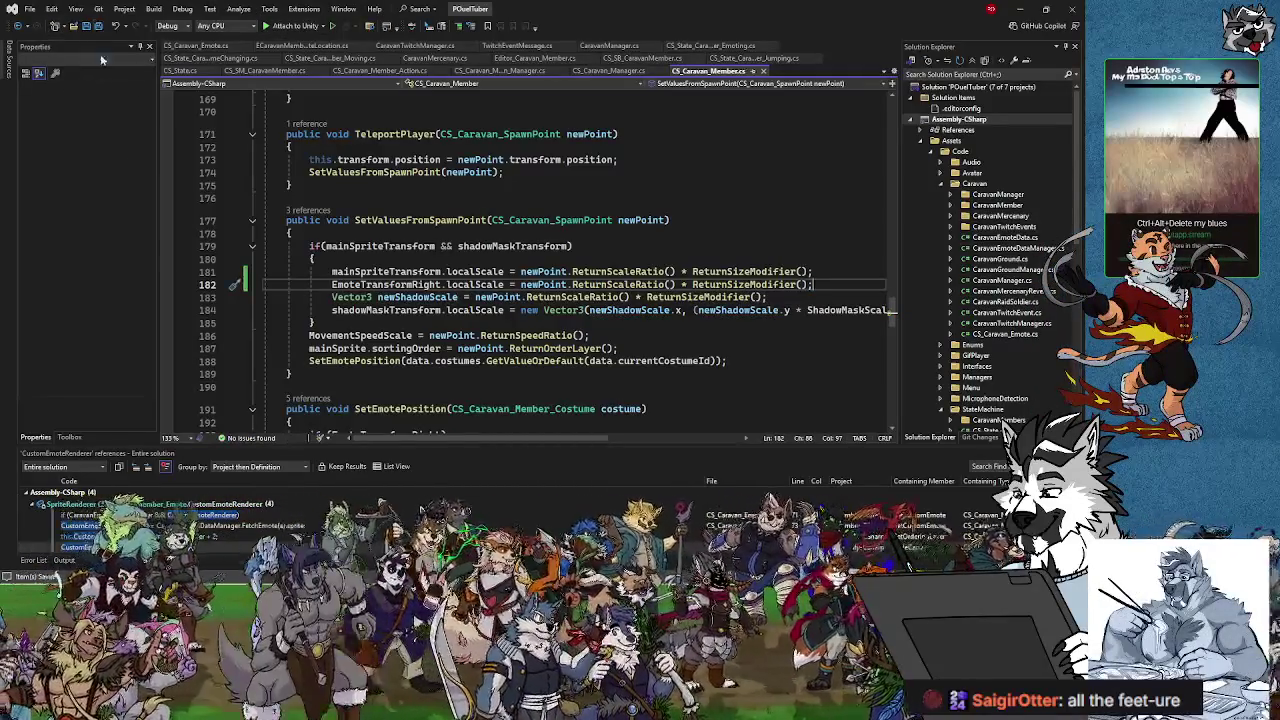
pyautogui.click(1024, 10)
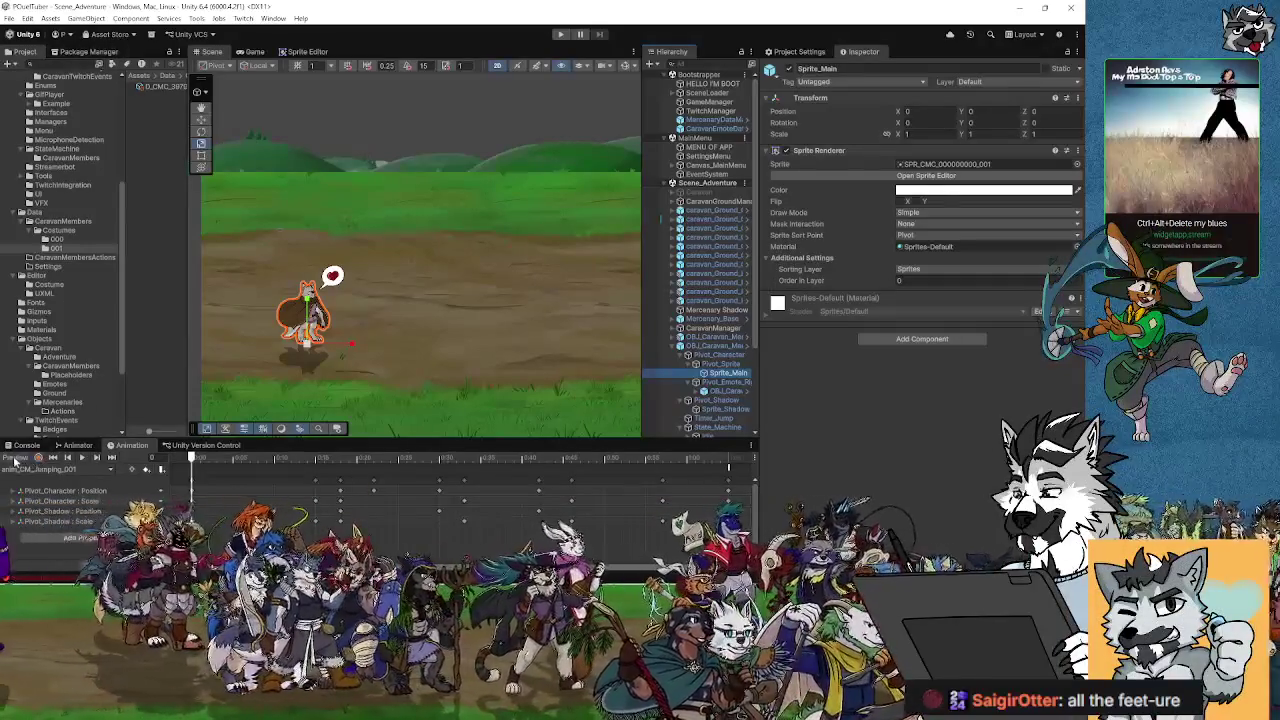
# - Clear the Console, enter Play mode, and widen the Game view and console
pyautogui.click(18, 456)
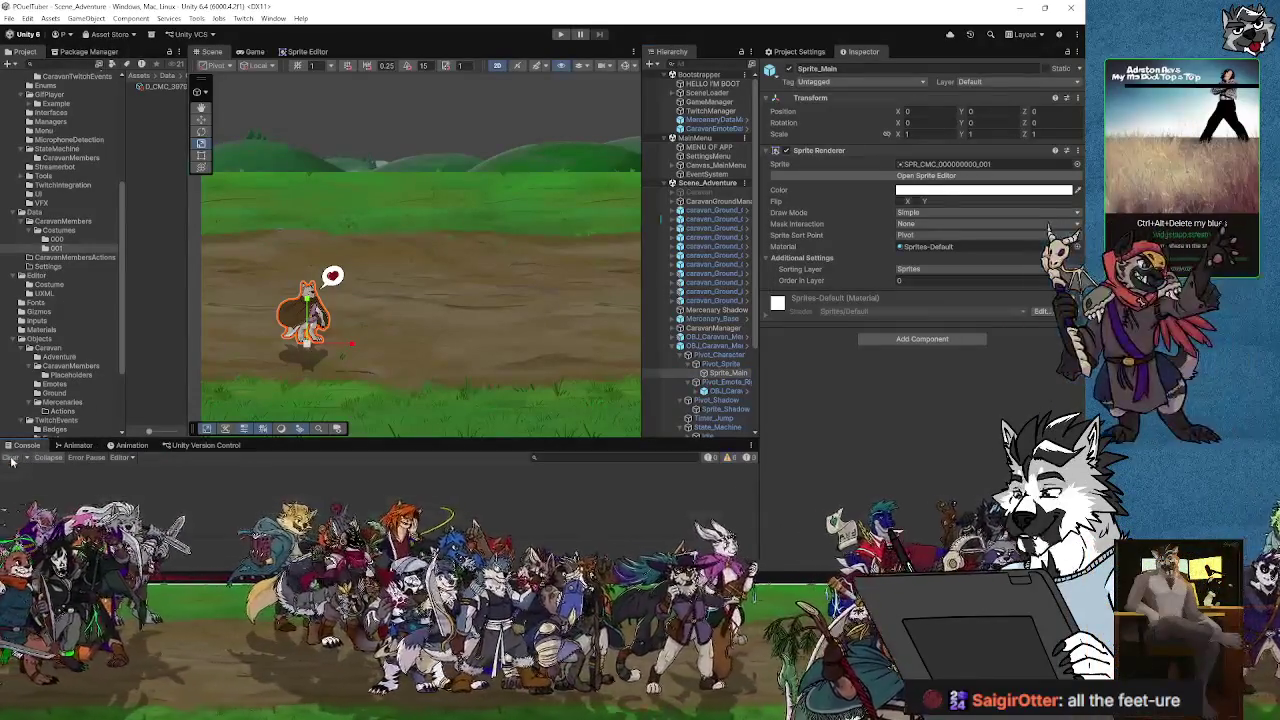
pyautogui.click(561, 34)
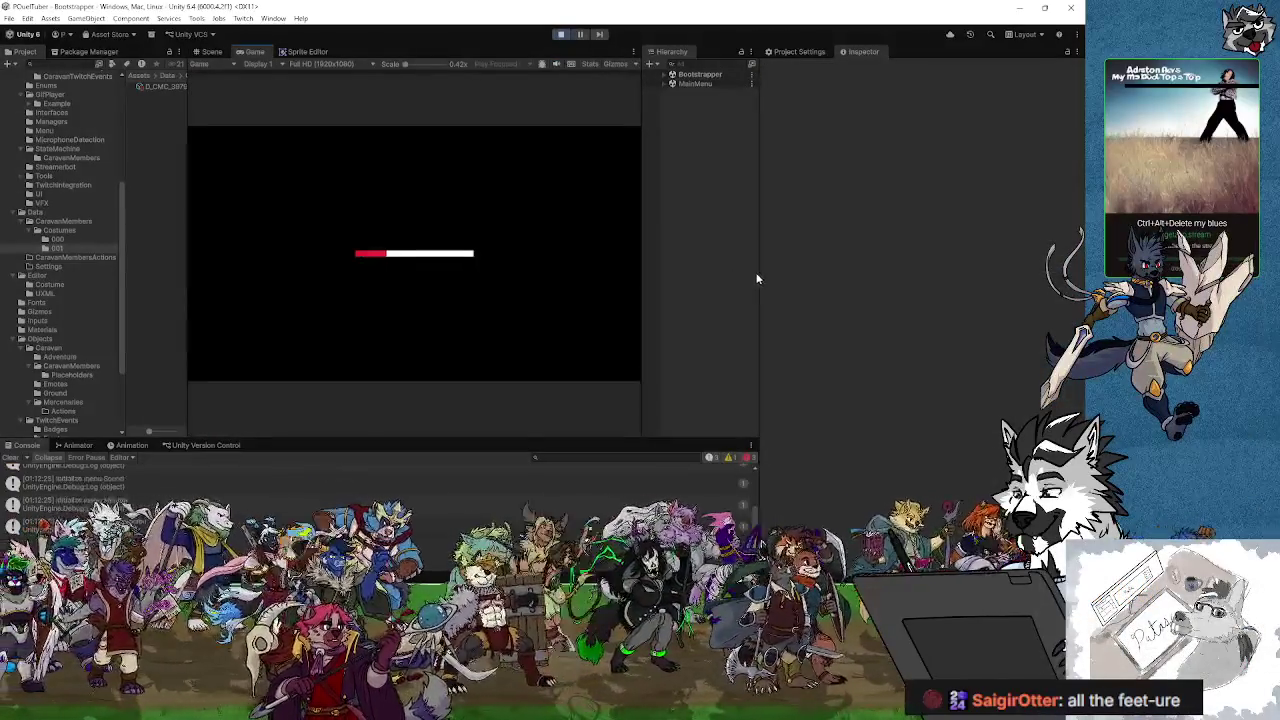
pyautogui.moveTo(760, 273); pyautogui.dragTo(913, 277)
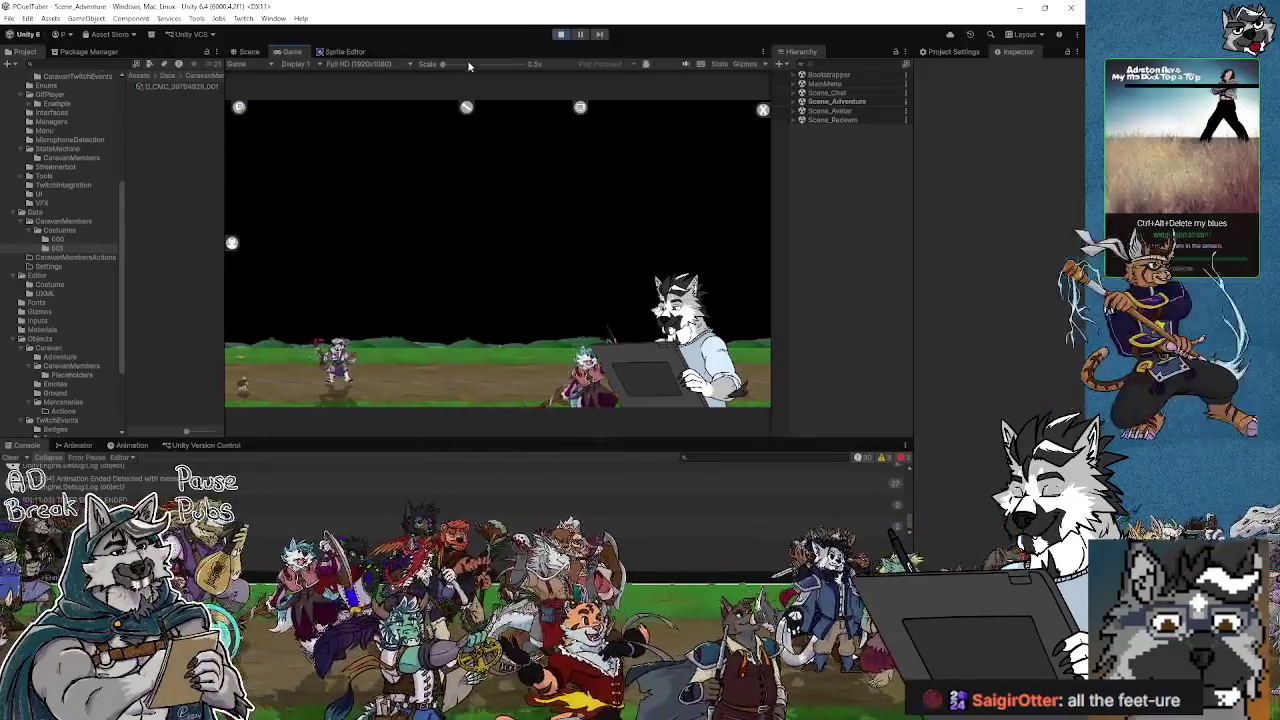
# - Stop the play-mode test after watching the caravan member walk
pyautogui.click(562, 35)
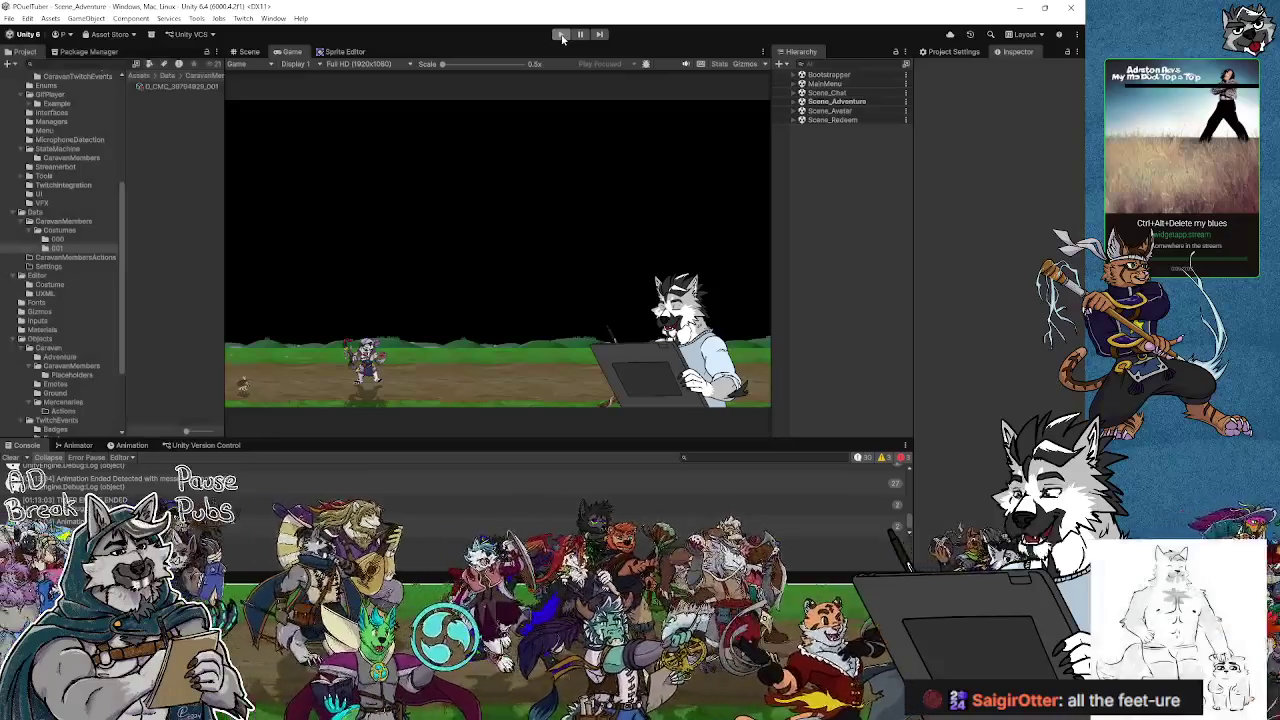
# - Save the current scene and the whole project
pyautogui.click(9, 18)
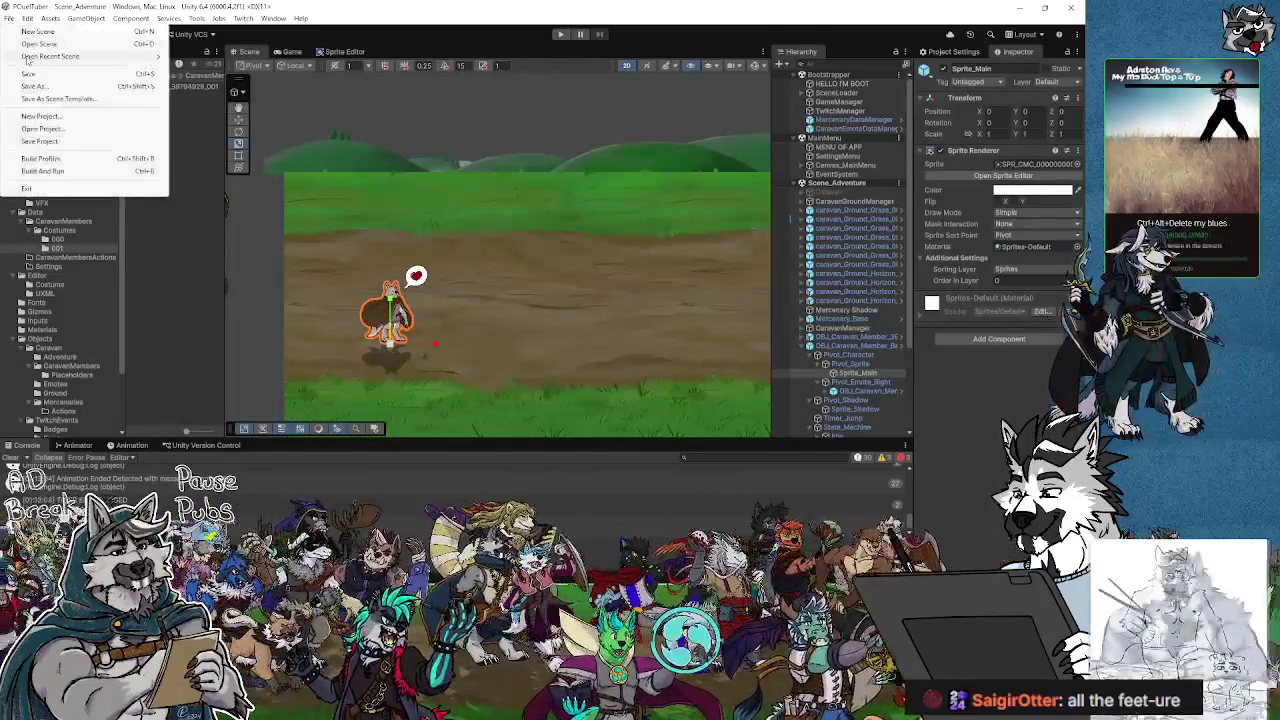
pyautogui.click(29, 74)
pyautogui.click(9, 18)
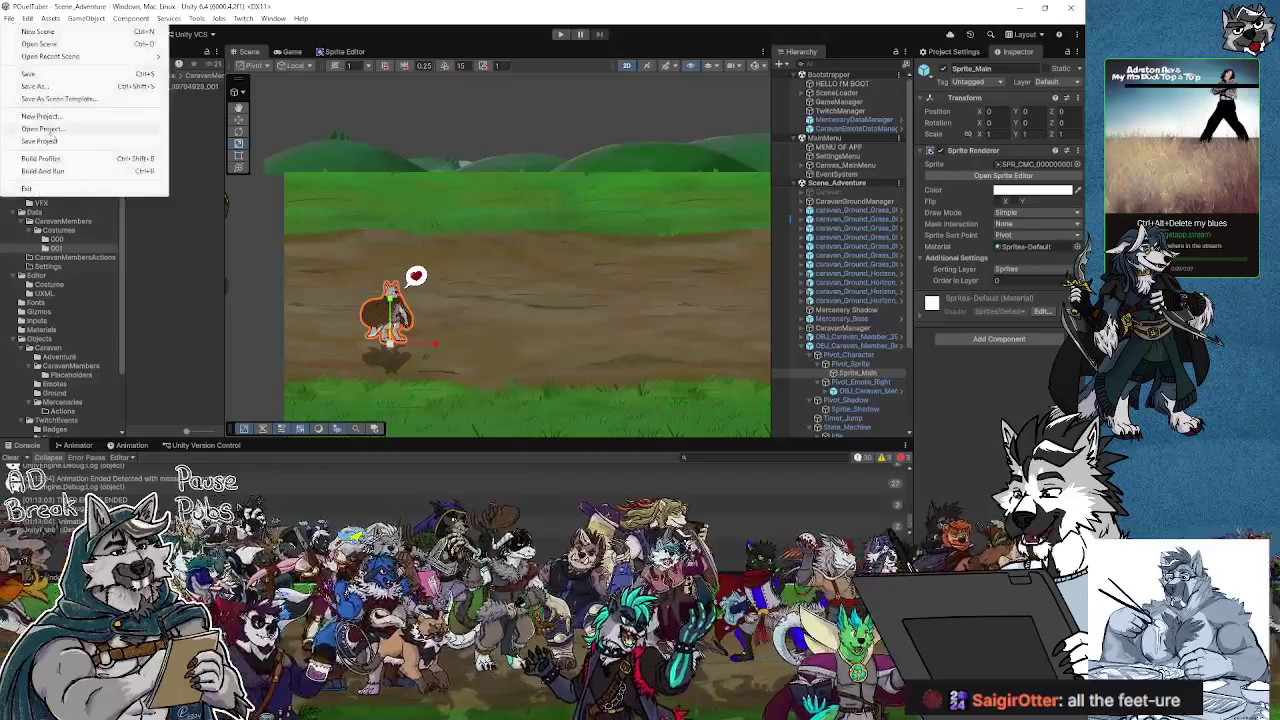
pyautogui.click(50, 141)
# - Frame the area around the wolf sprite in the Scene view and enter Play mode
pyautogui.scroll(-3, 533, 288)
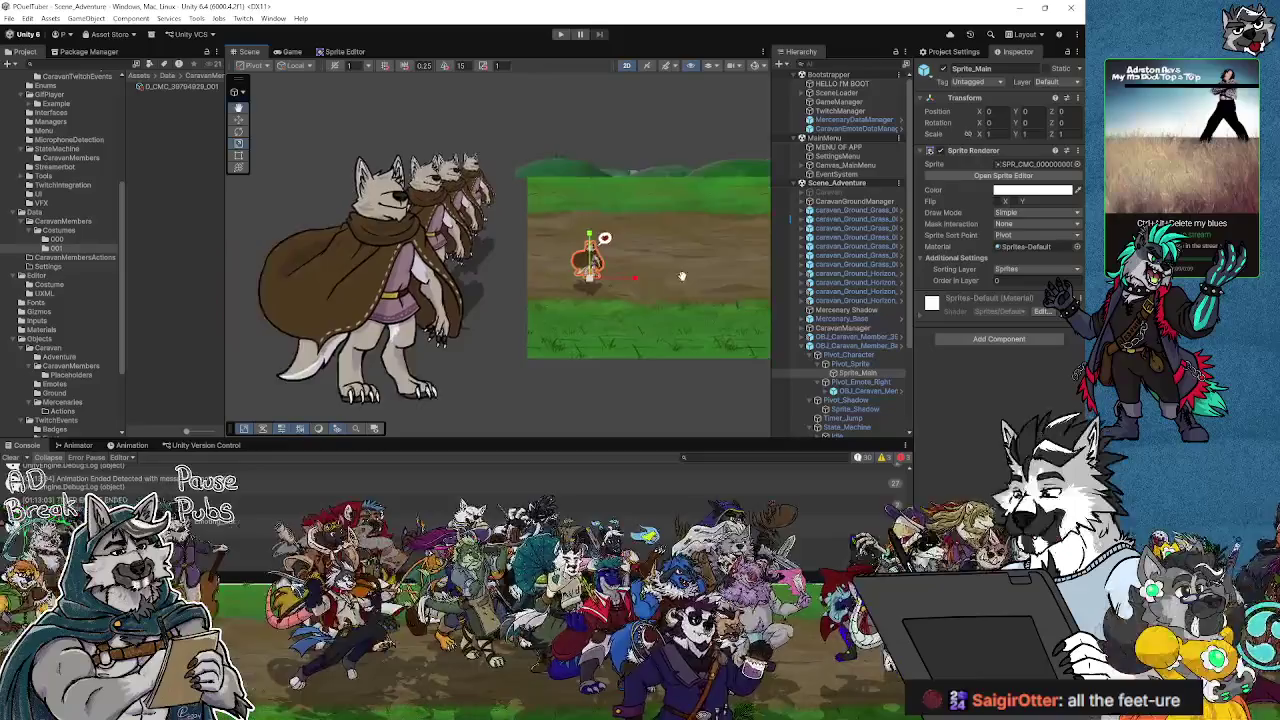
pyautogui.scroll(3, 656, 251)
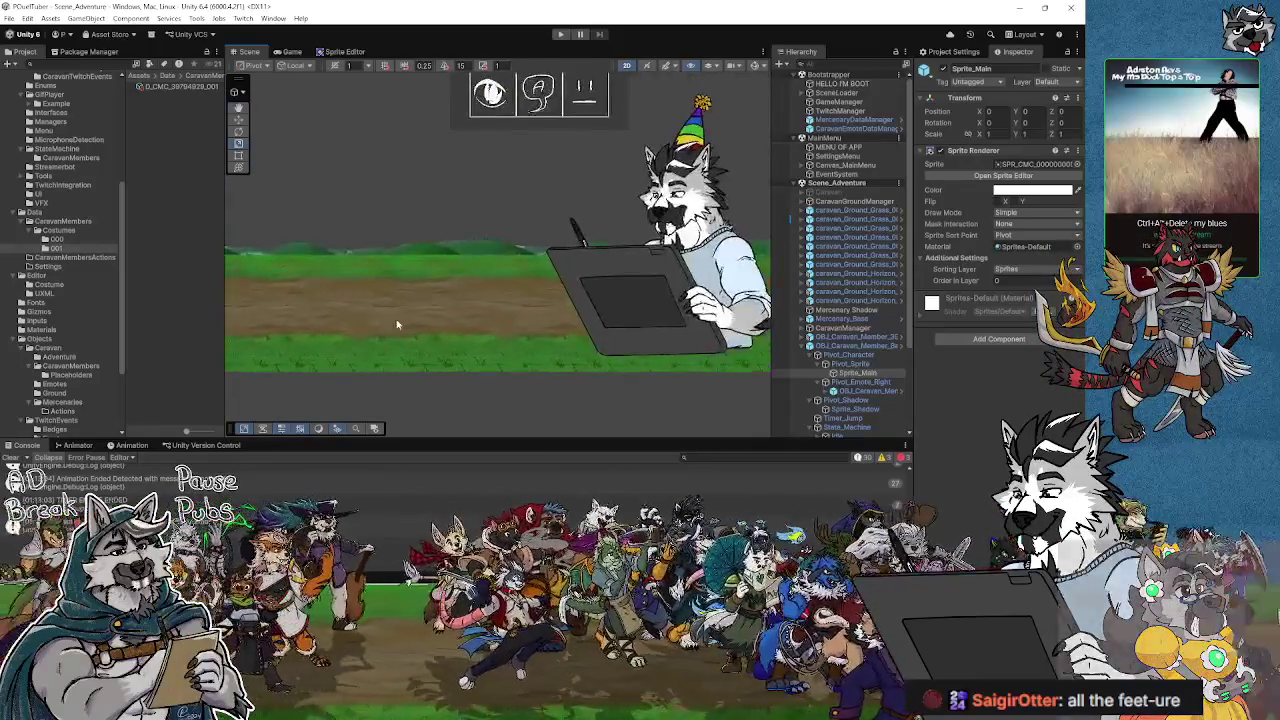
pyautogui.moveTo(329, 351)
pyautogui.mouseDown()
pyautogui.moveTo(236, 330)
pyautogui.moveTo(378, 312)
pyautogui.mouseUp()
pyautogui.scroll(-3, 449, 271)
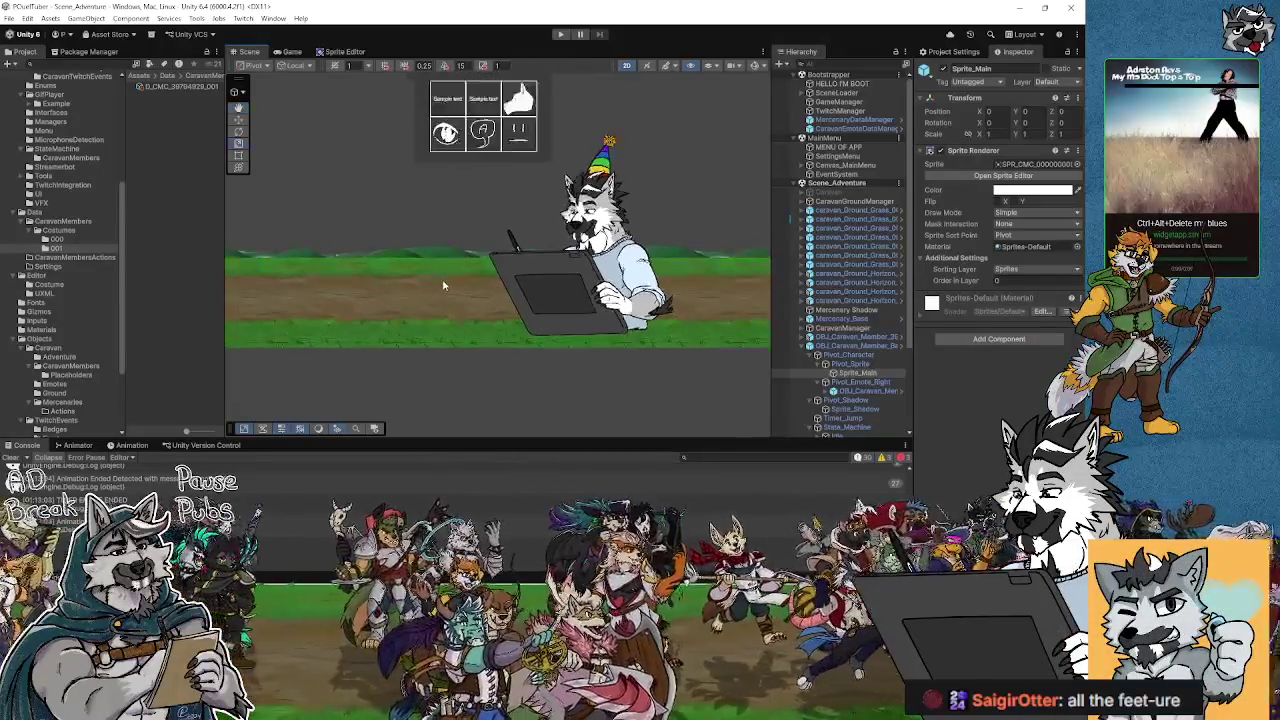
pyautogui.rightClick(356, 229)
pyautogui.scroll(-3, 422, 238)
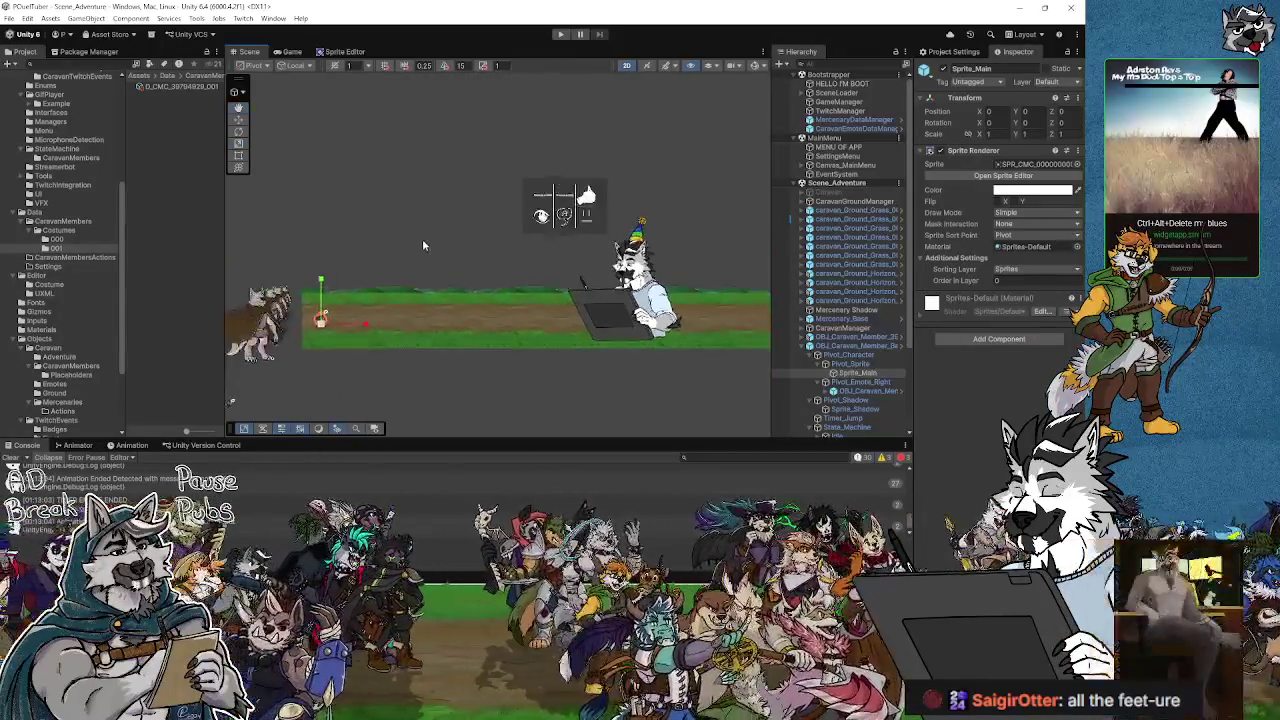
pyautogui.moveTo(423, 250); pyautogui.dragTo(401, 234)
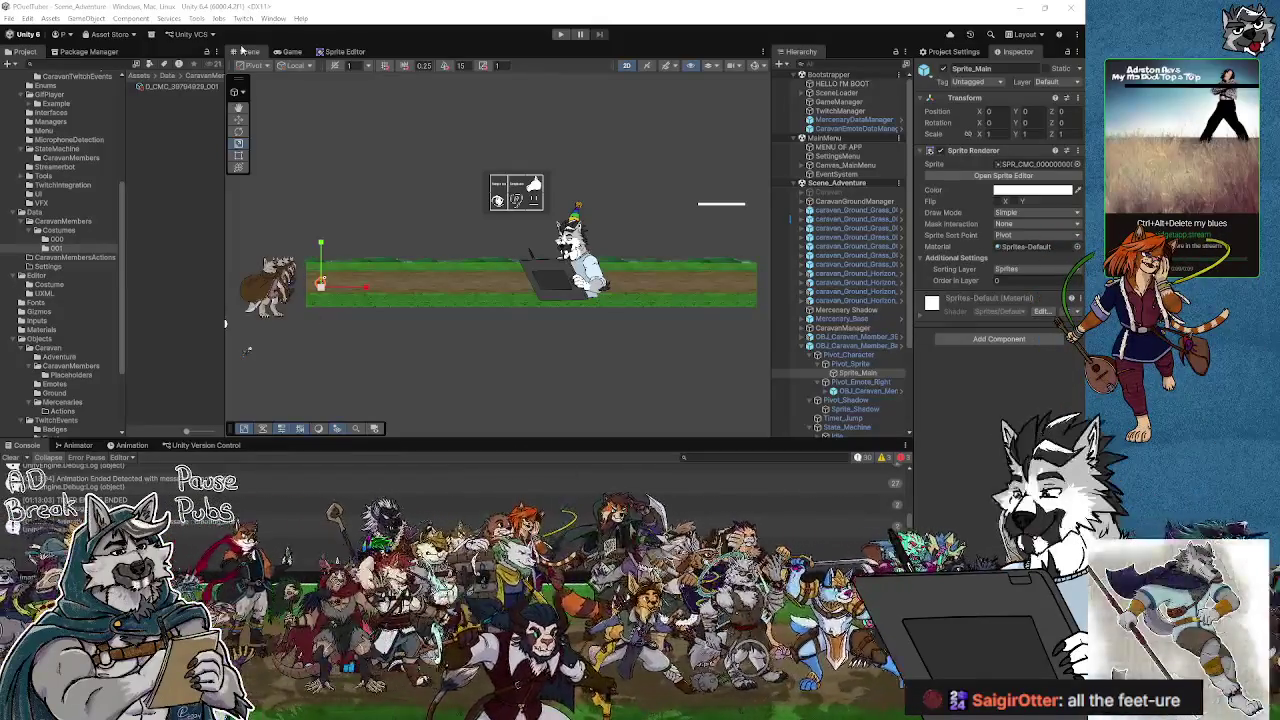
pyautogui.click(560, 34)
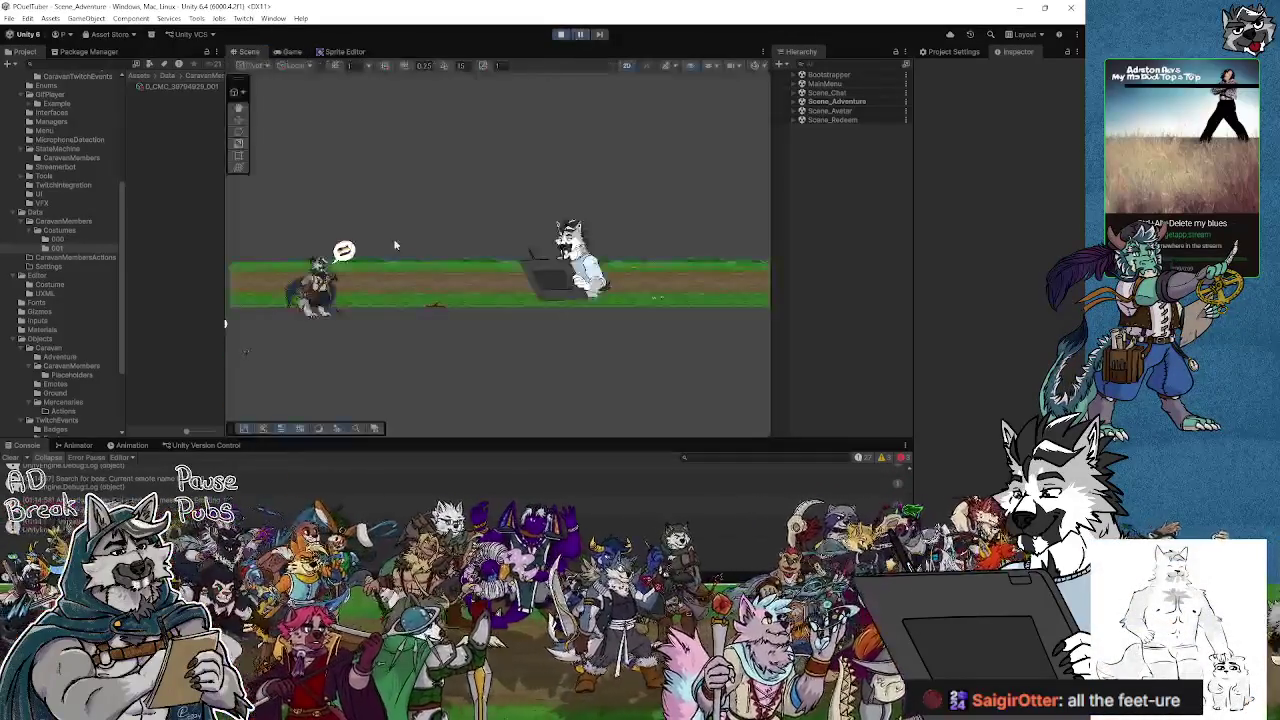
# - In the Scene view, select the caravan member and expand Pivot_Emote_Right down to Bubble
pyautogui.hotkey('ctrl', '1')
pyautogui.click(315, 285)
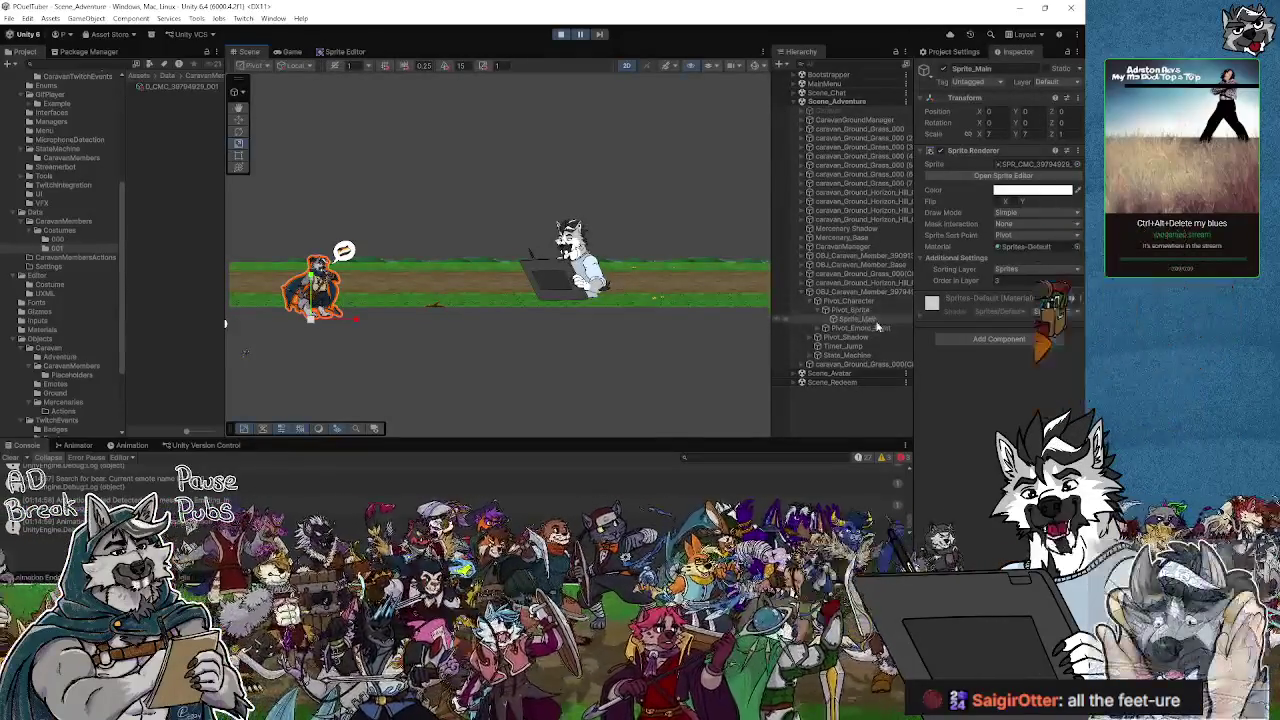
pyautogui.click(842, 294)
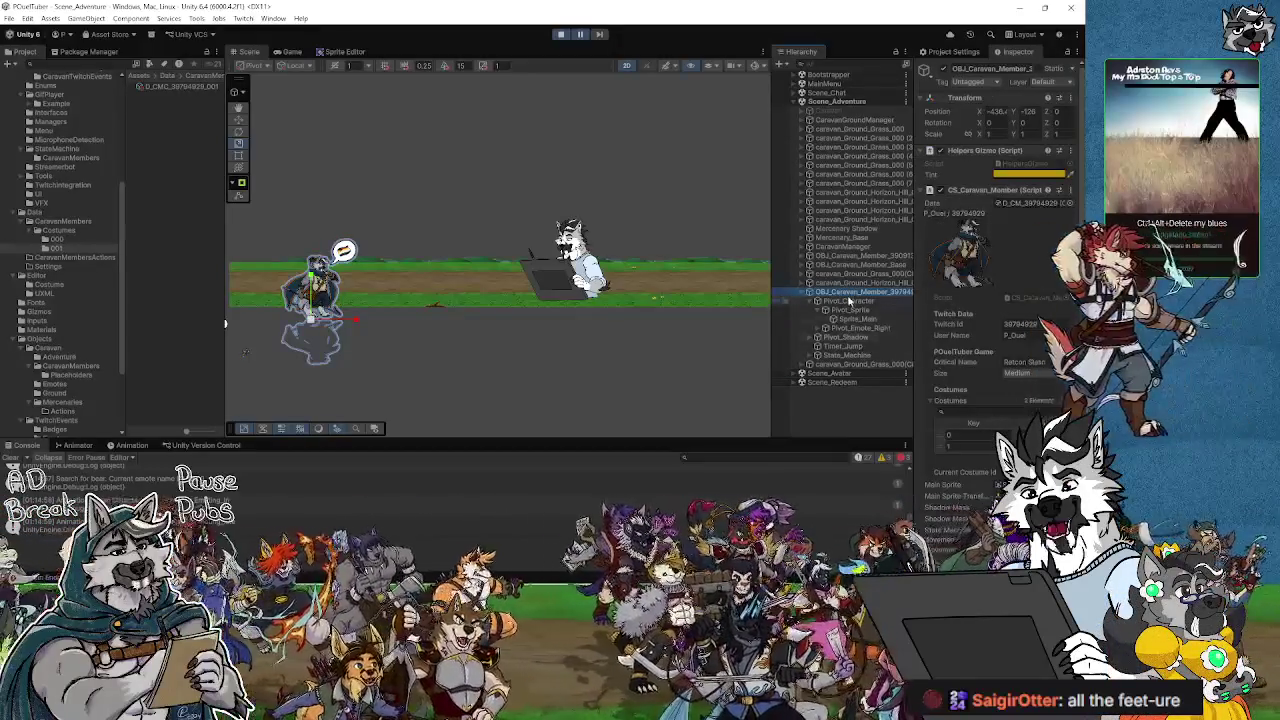
pyautogui.click(850, 319)
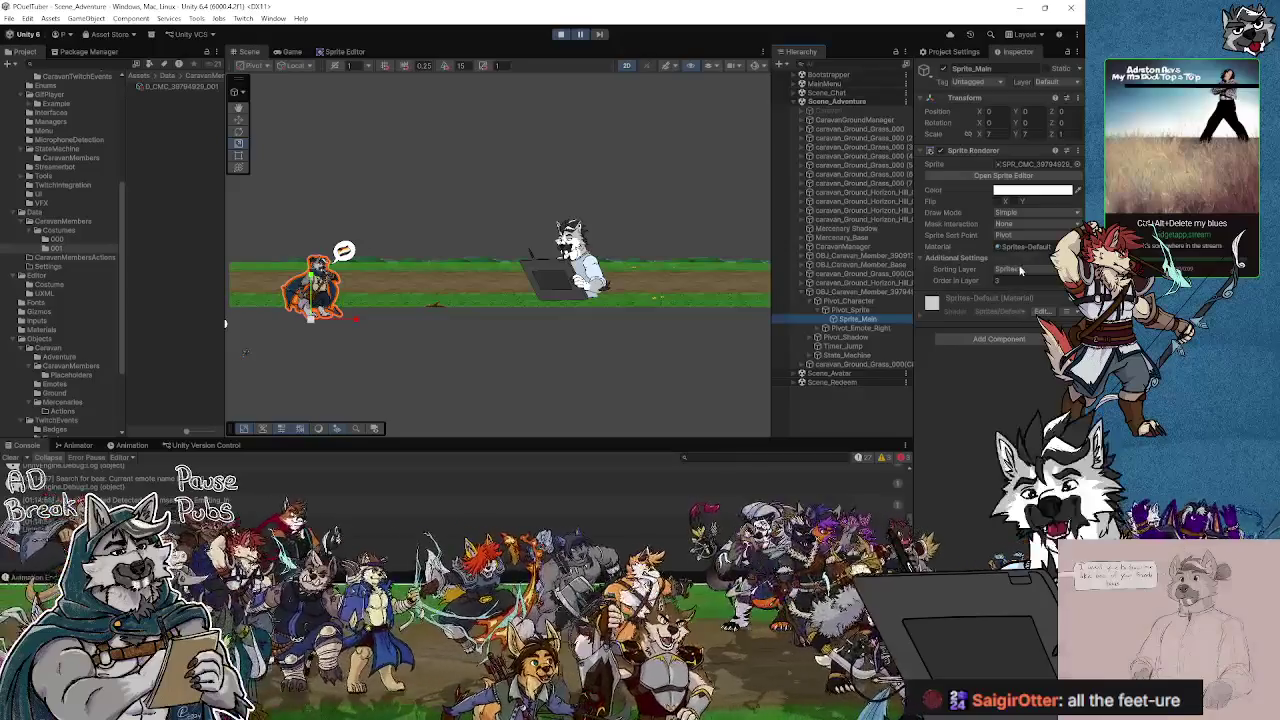
pyautogui.click(821, 329)
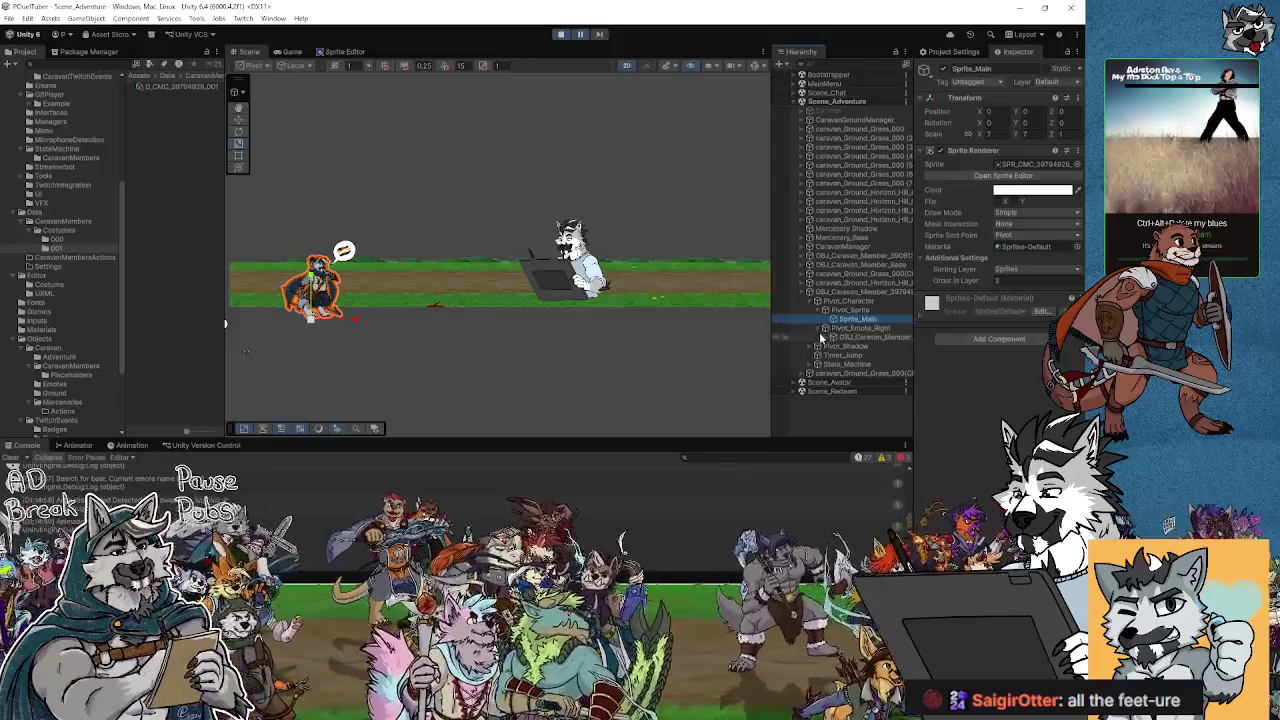
pyautogui.click(824, 338)
pyautogui.click(841, 347)
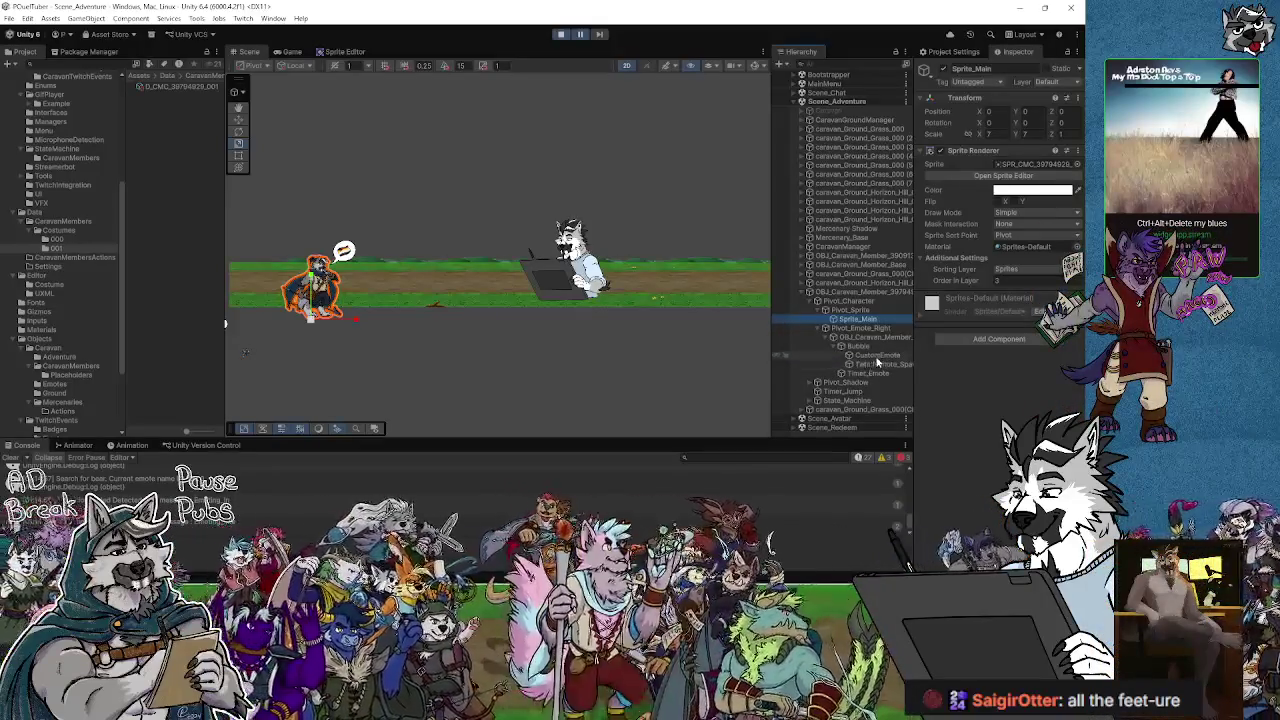
# - Compare the Bubble, CustomEmote and TwitchEmote objects in the Inspector, ending on Bubble
pyautogui.click(858, 347)
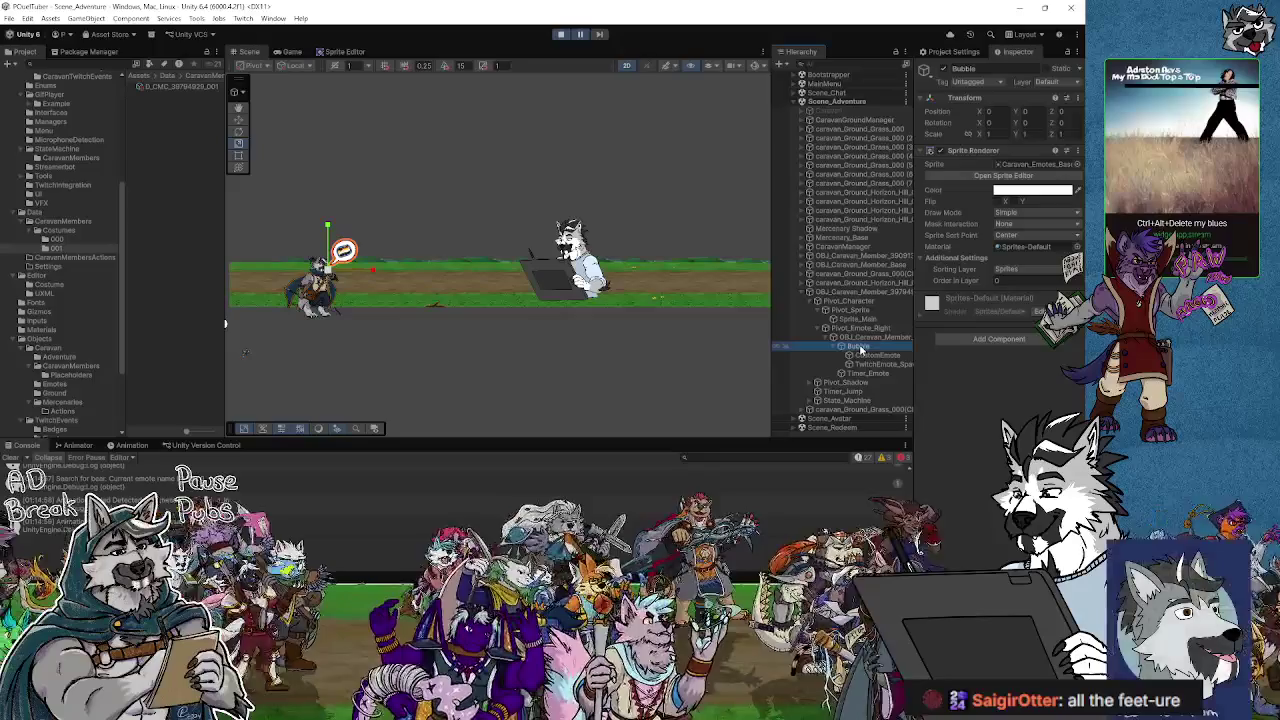
pyautogui.click(871, 356)
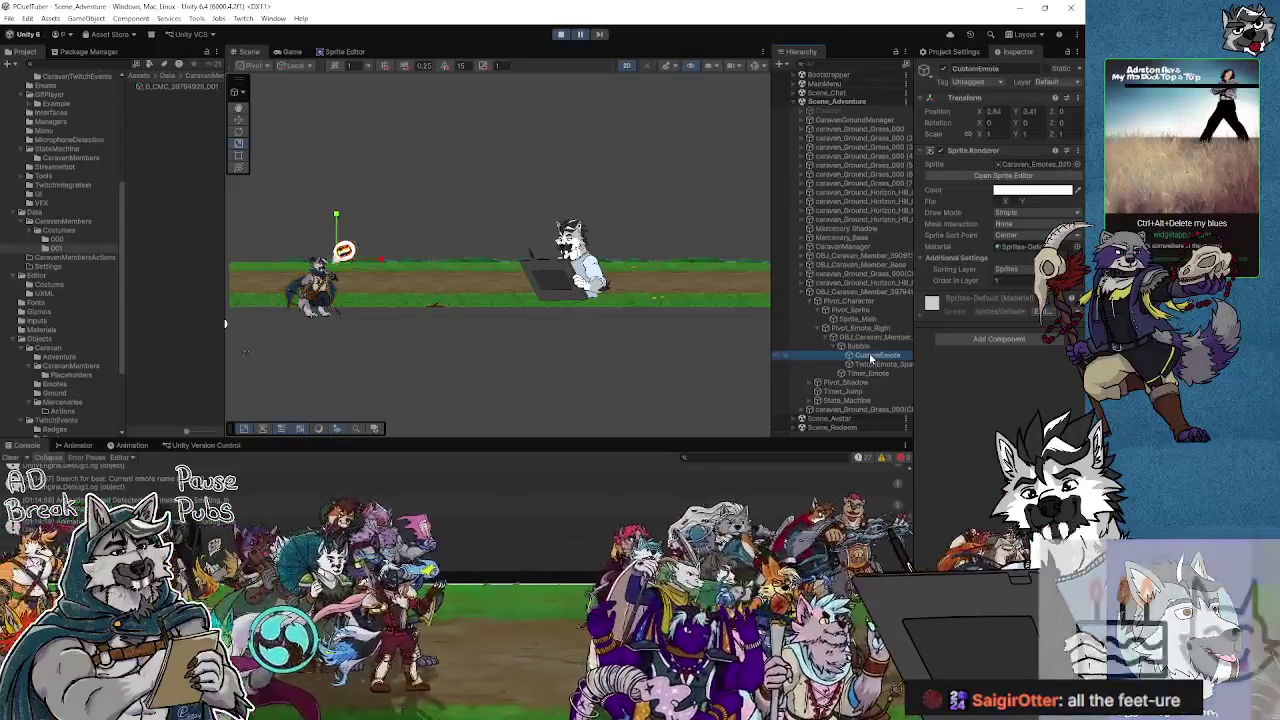
pyautogui.click(860, 347)
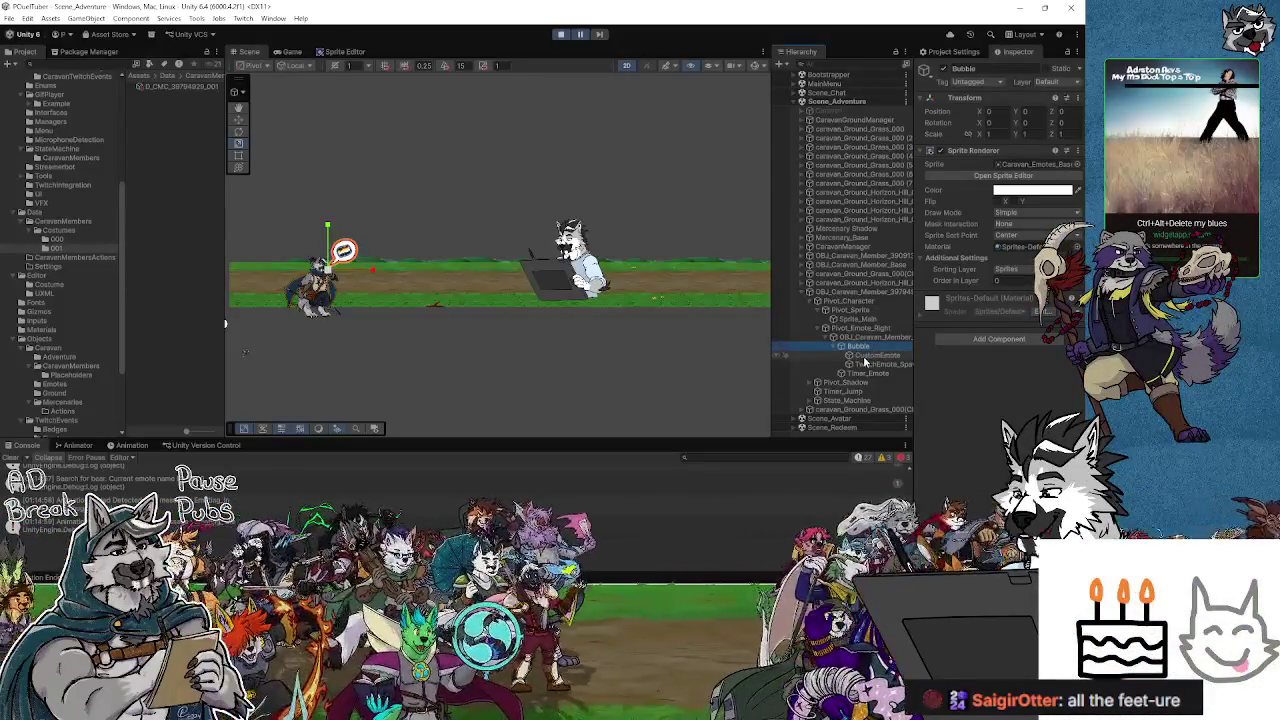
pyautogui.click(865, 358)
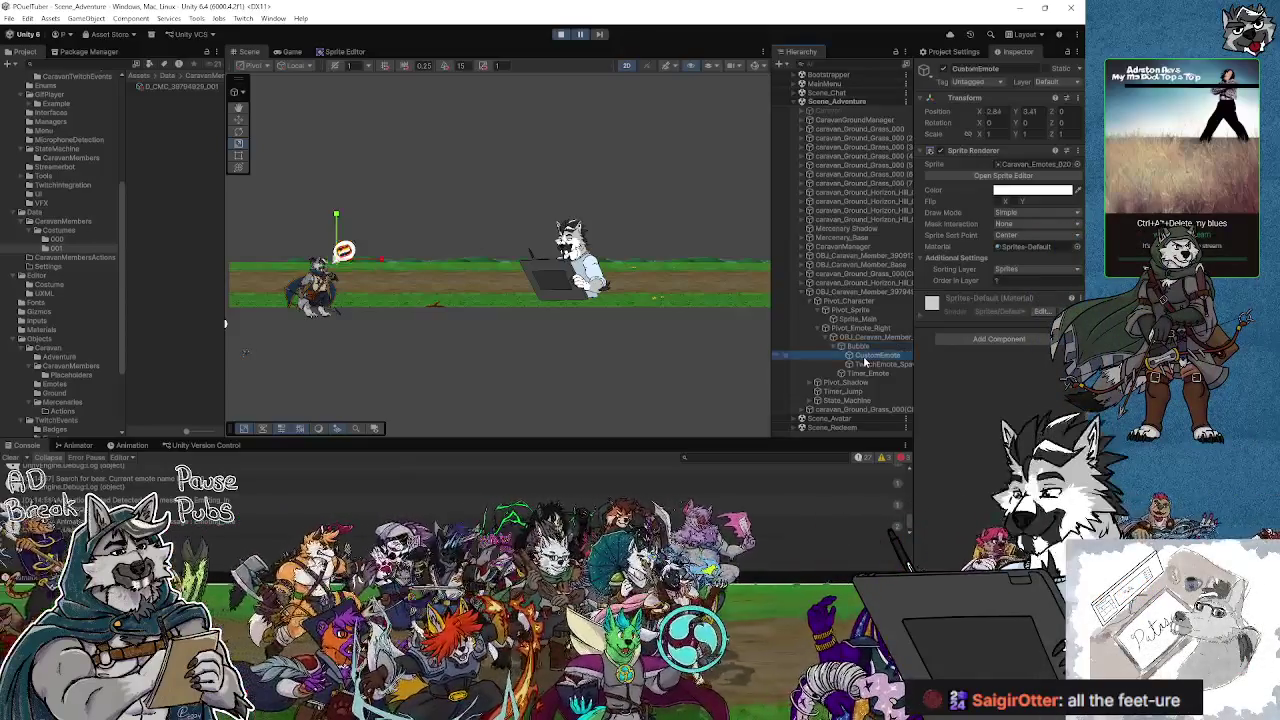
pyautogui.click(867, 365)
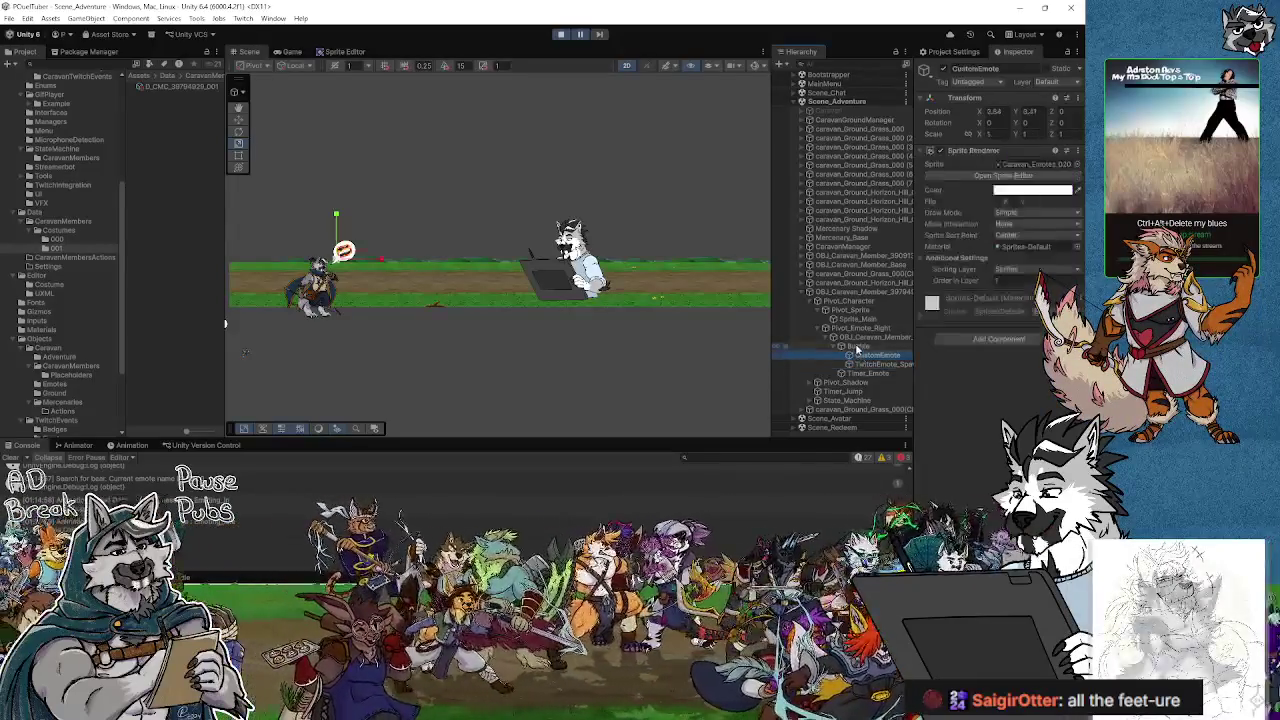
pyautogui.click(862, 347)
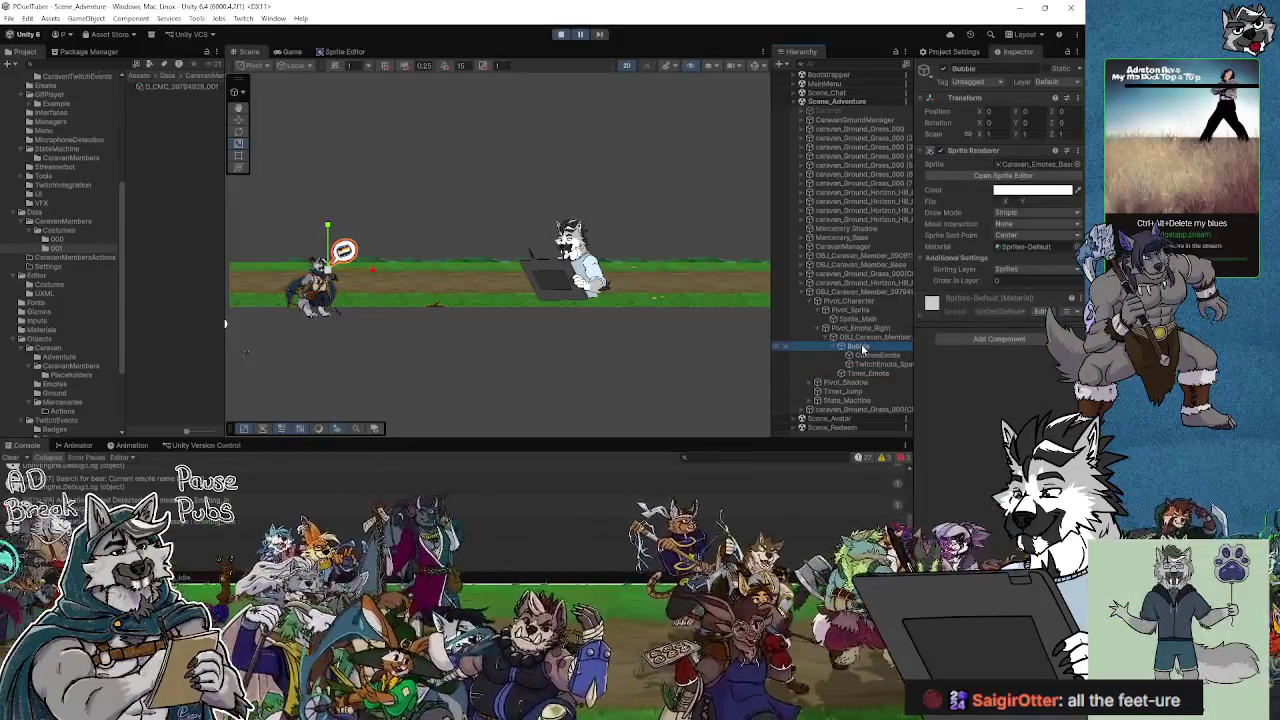
pyautogui.click(866, 356)
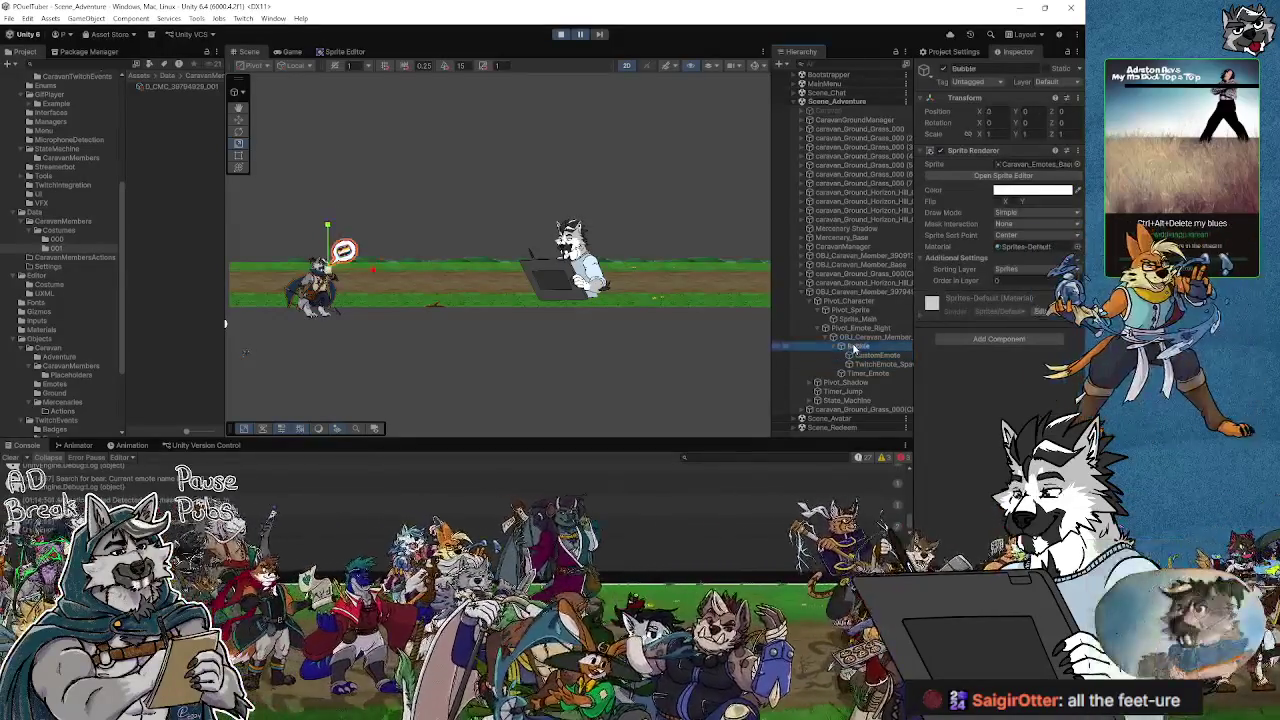
pyautogui.click(856, 346)
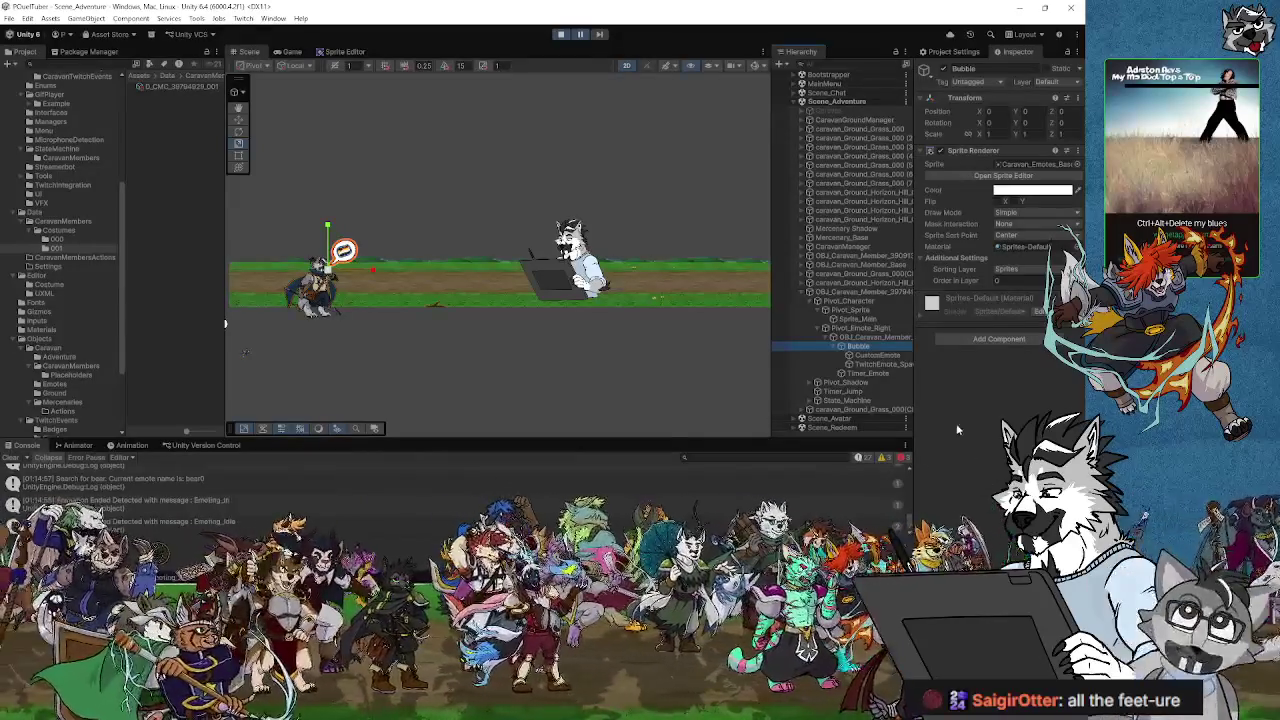
pyautogui.click(867, 347)
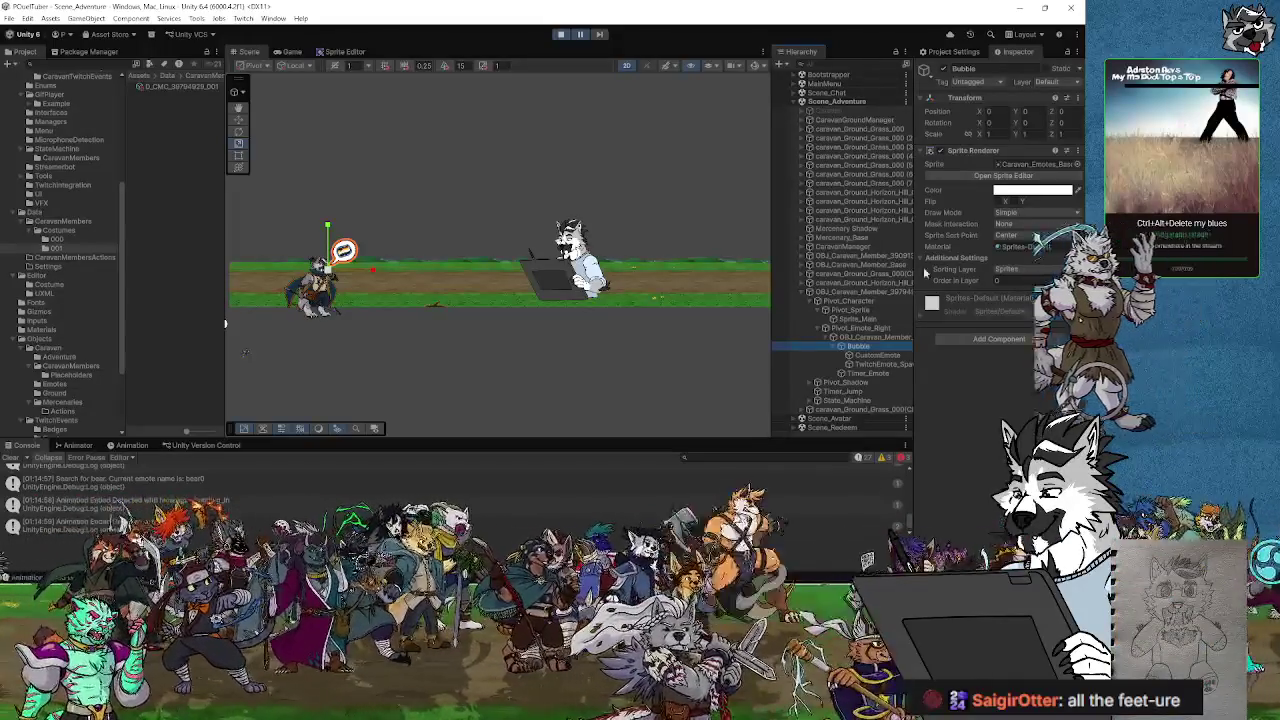
# - Stop play mode and switch over to Visual Studio
pyautogui.scroll(5, 300, 280)
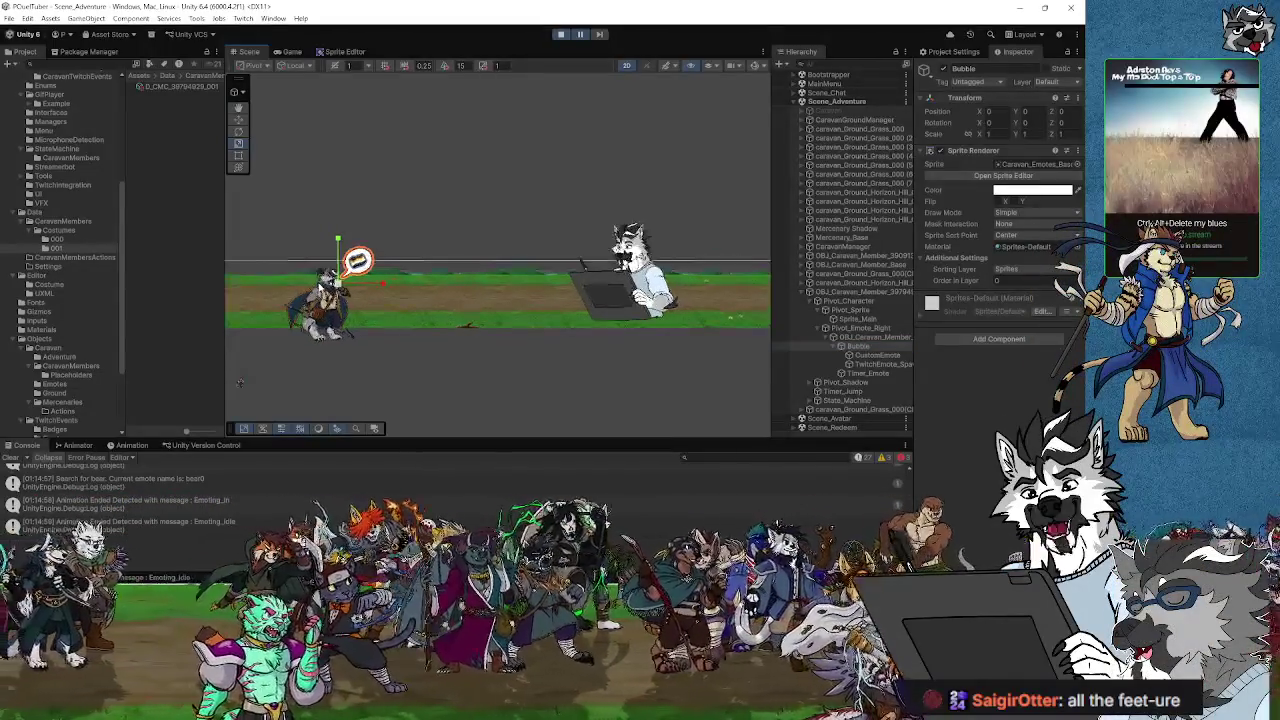
pyautogui.scroll(3, 307, 285)
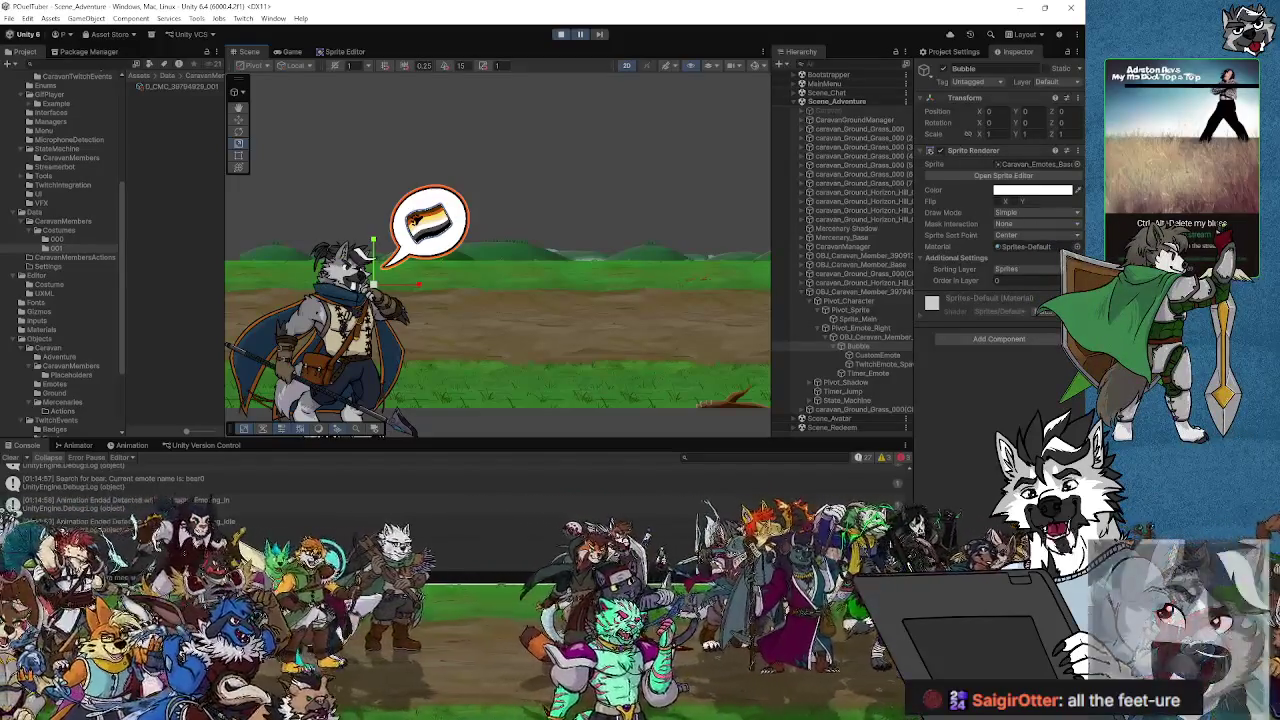
pyautogui.hotkey('ctrl', 'p')
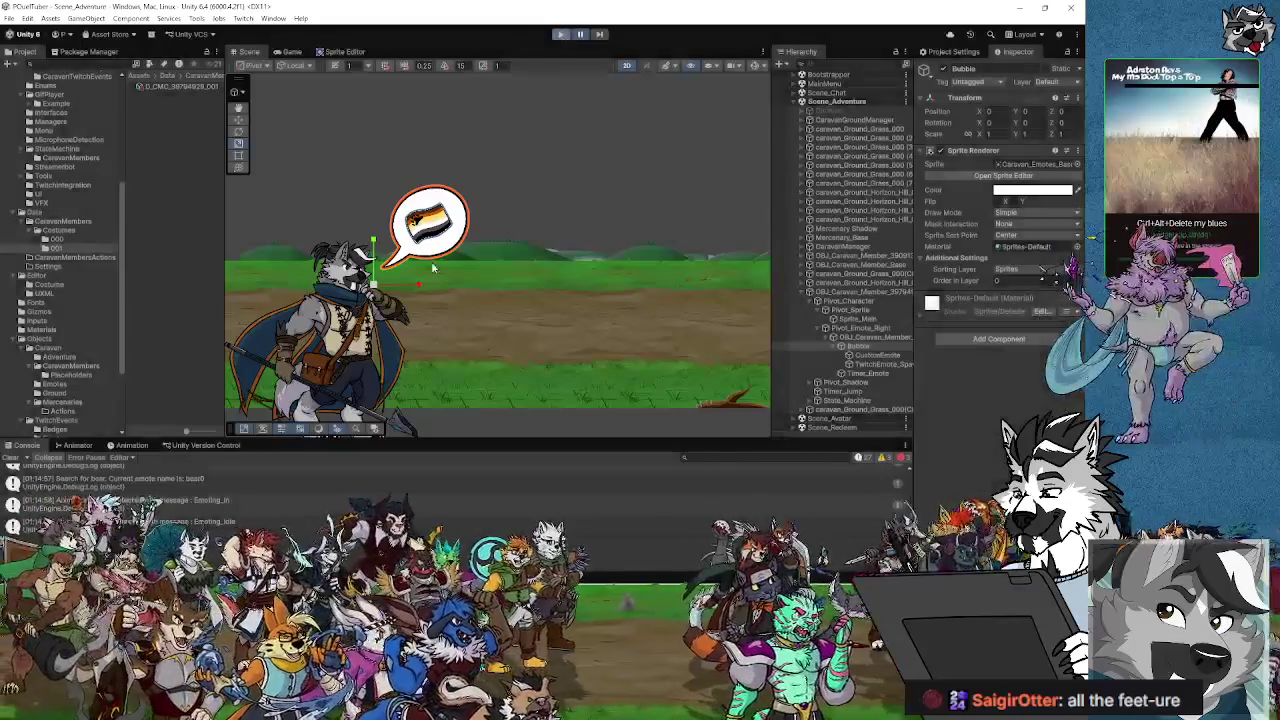
pyautogui.hotkey('alt', 'Tab')
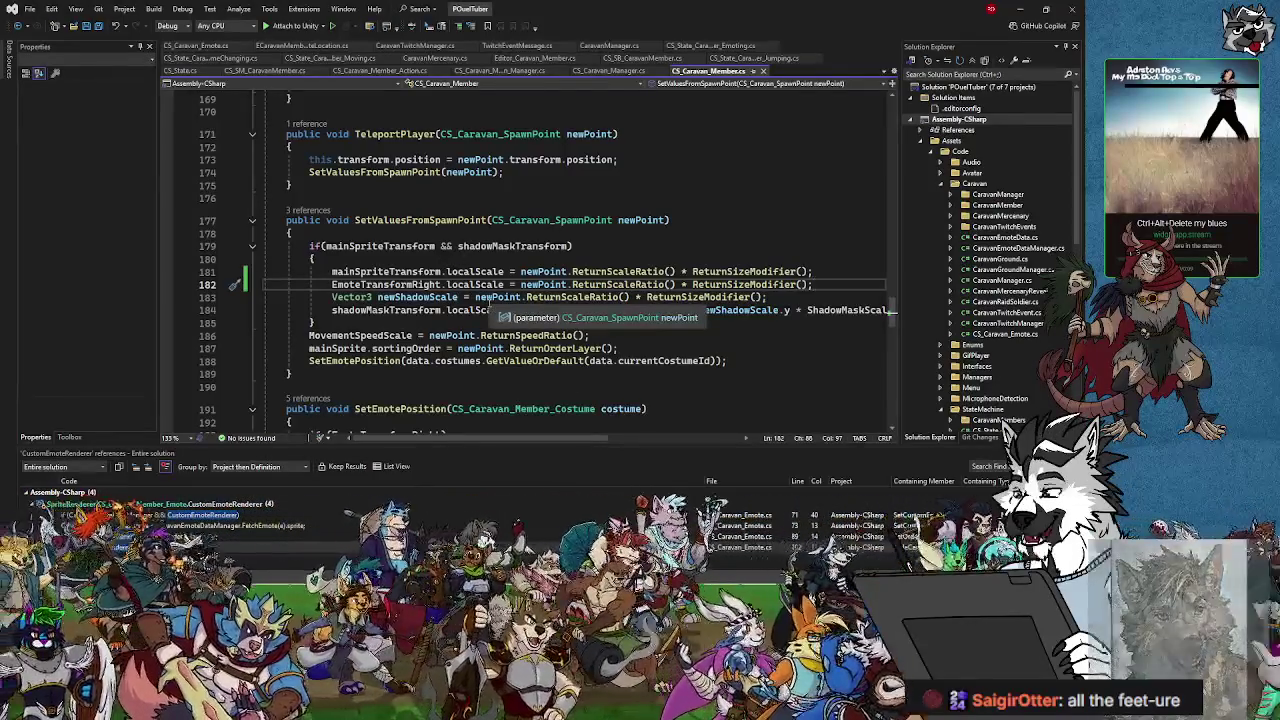
# - Check the emoteRight position assignment on line 199 of SetEmotePosition, then switch to CS_Caravan_Emote.cs
pyautogui.scroll(4, 487, 303)
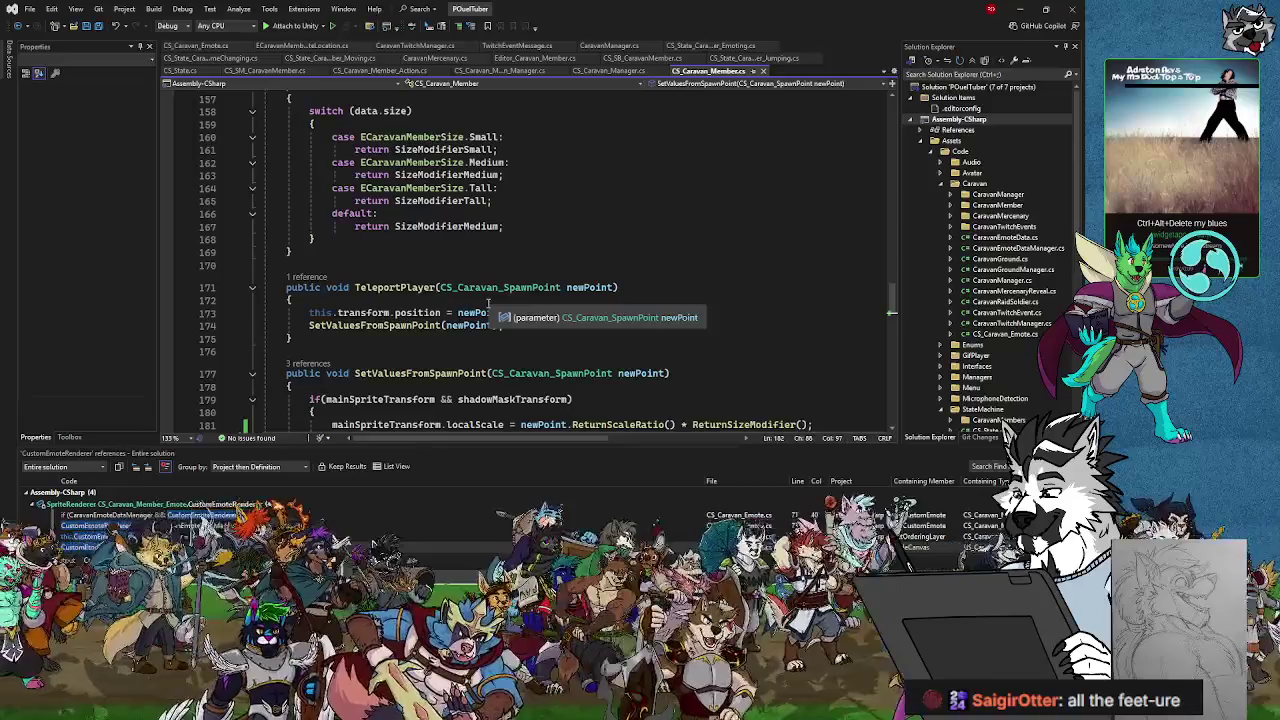
pyautogui.scroll(5, 487, 303)
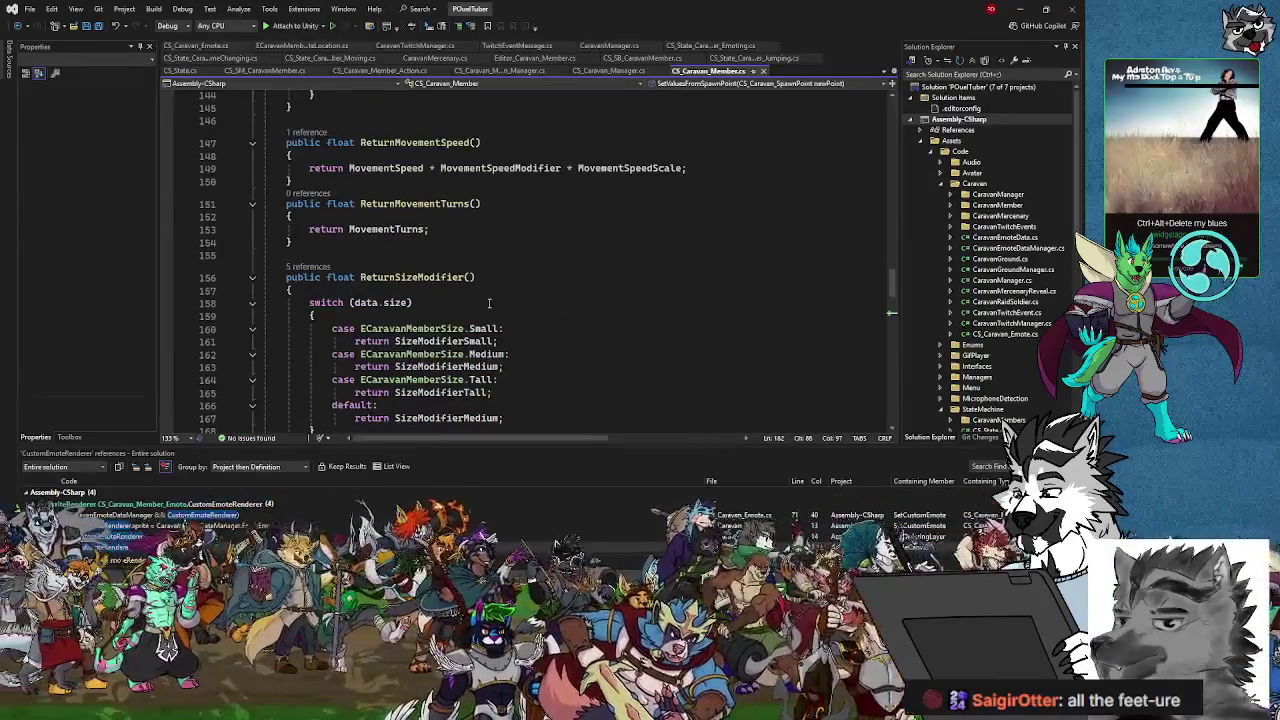
pyautogui.scroll(-7, 491, 305)
pyautogui.scroll(-8, 491, 305)
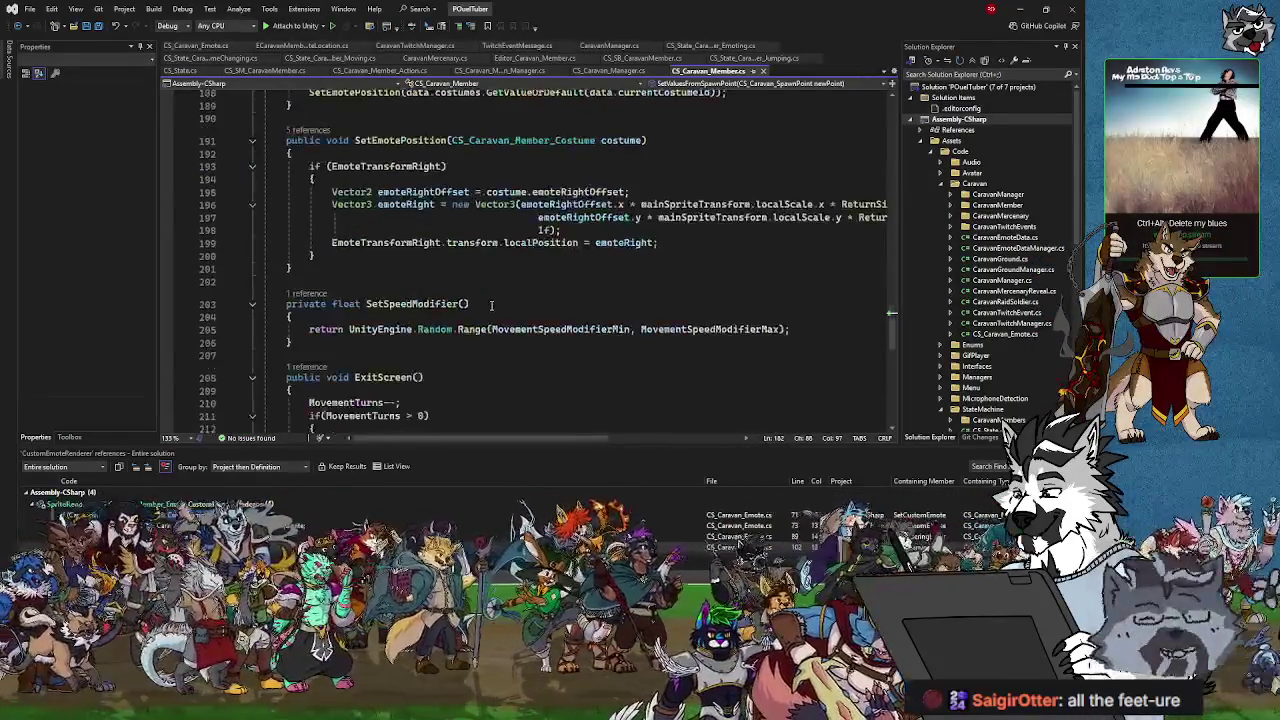
pyautogui.click(666, 242)
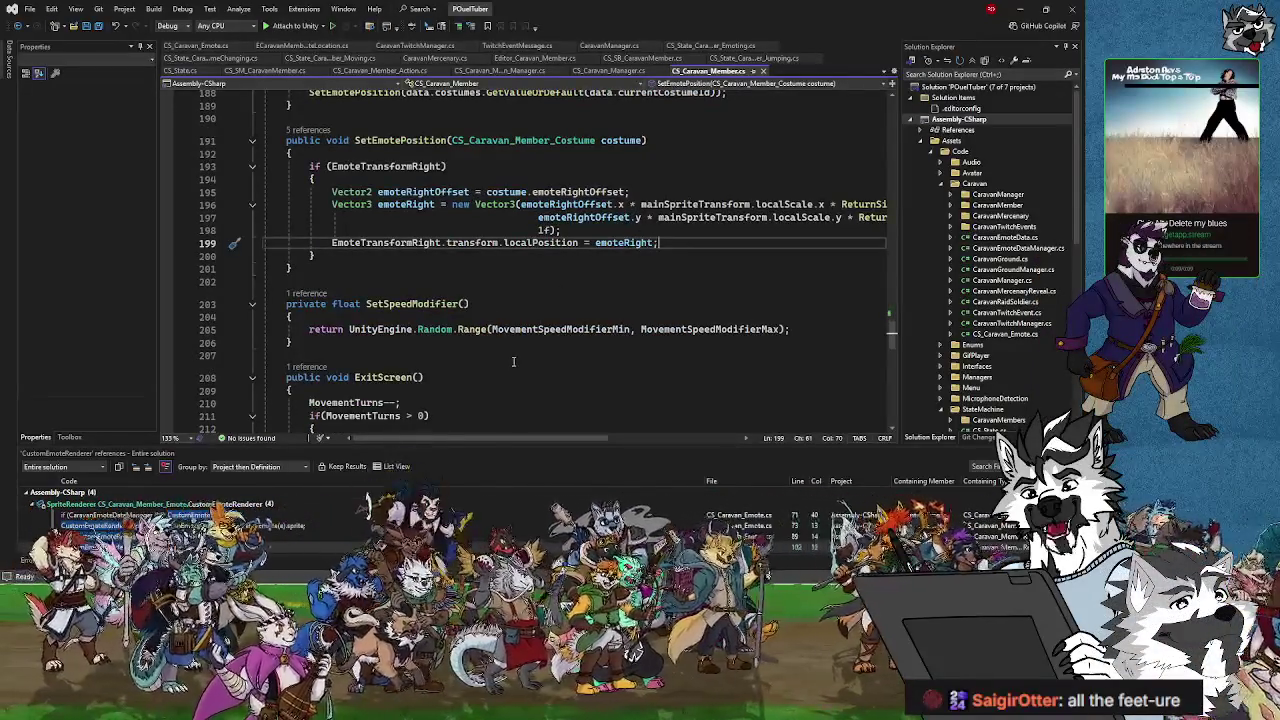
pyautogui.click(196, 46)
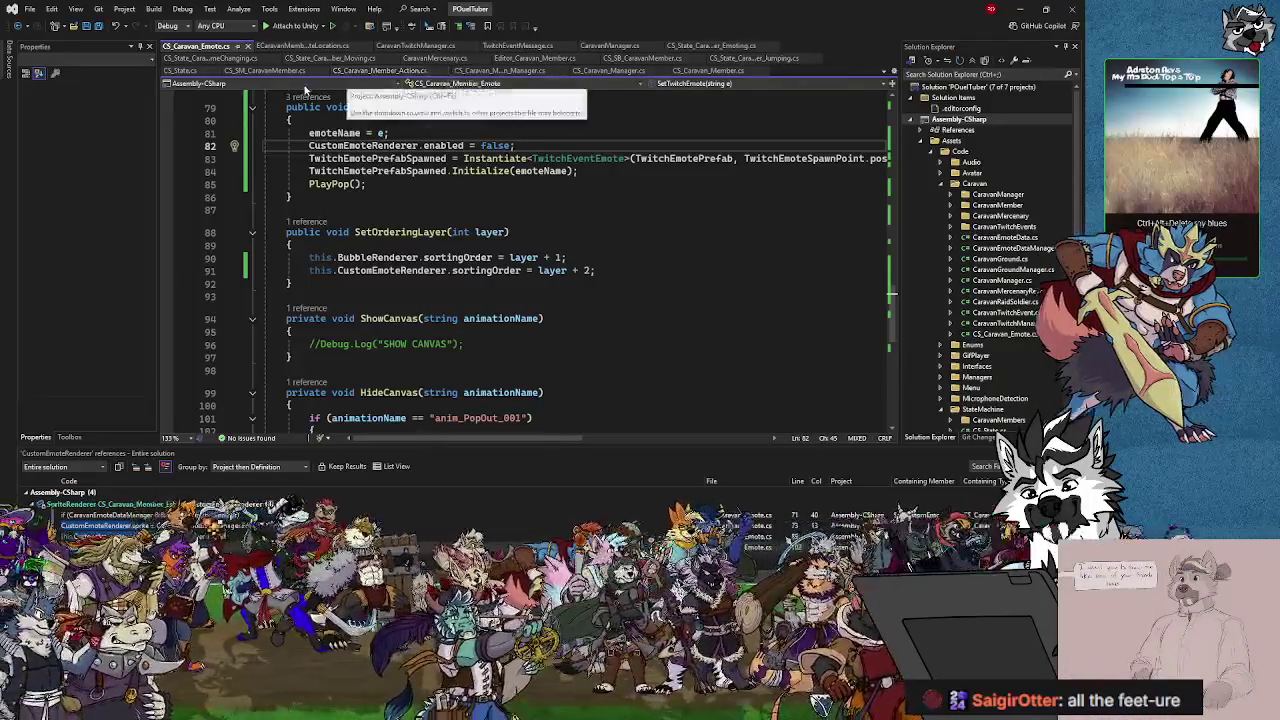
# - Back in CS_Caravan_Member.cs, start typing a GetComponent line under line 199
pyautogui.click(702, 72)
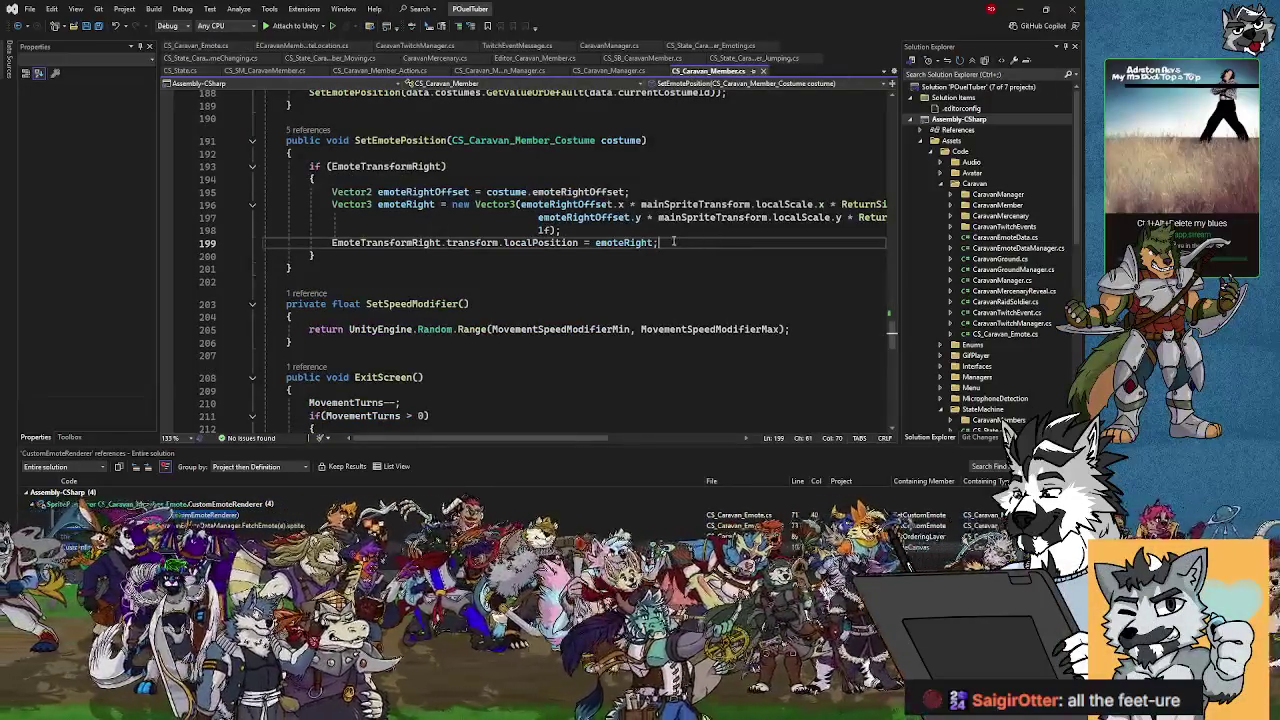
pyautogui.press('Return')
pyautogui.write('EmoteT')
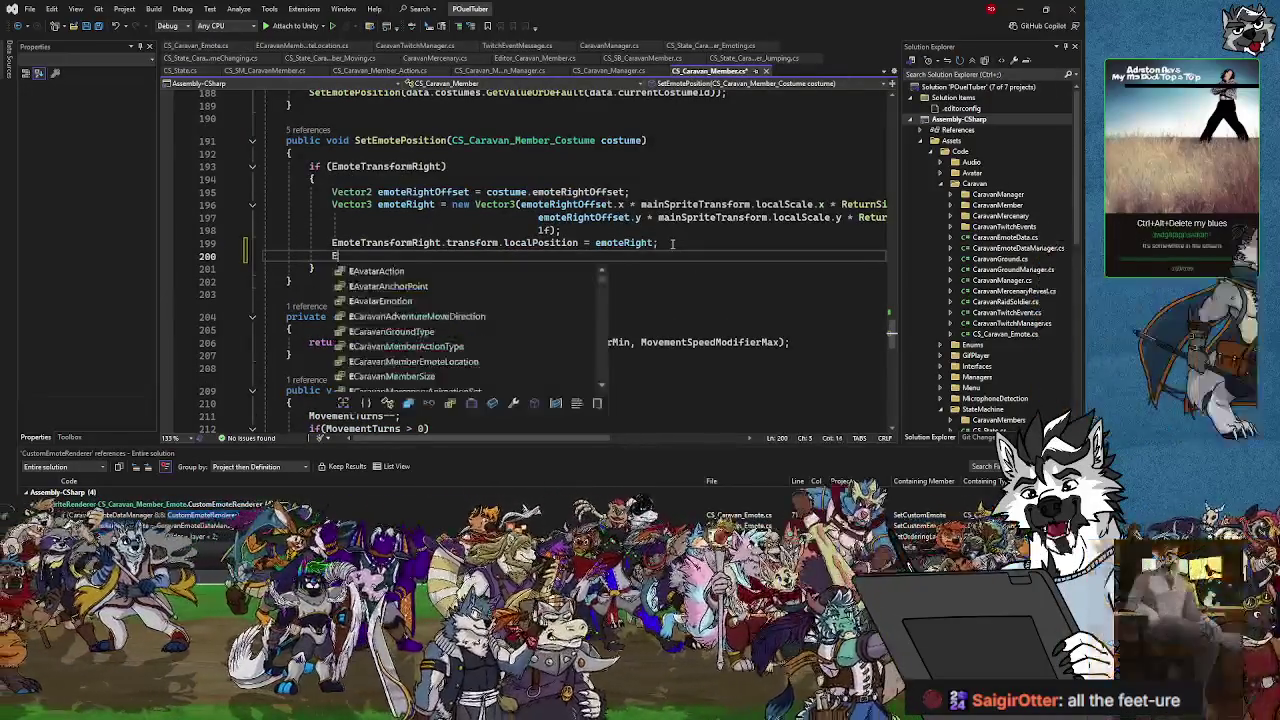
pyautogui.write('ransfor')
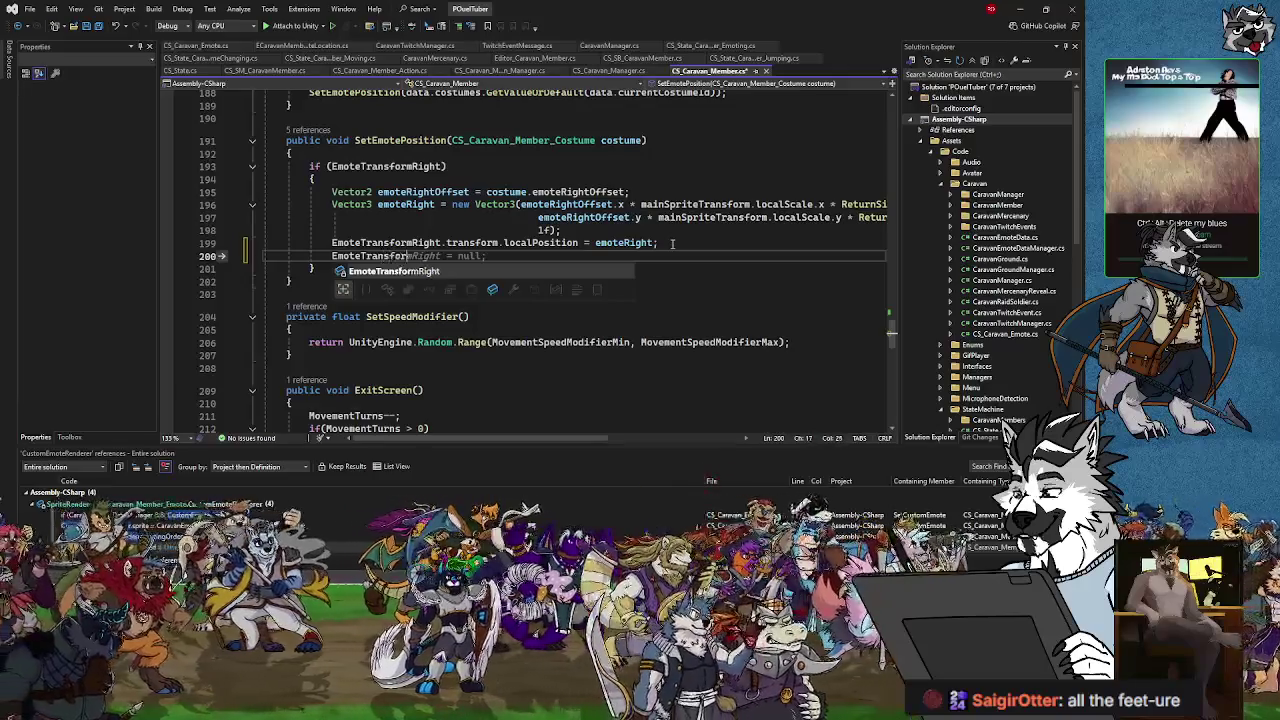
pyautogui.write('mRight.GetComponen')
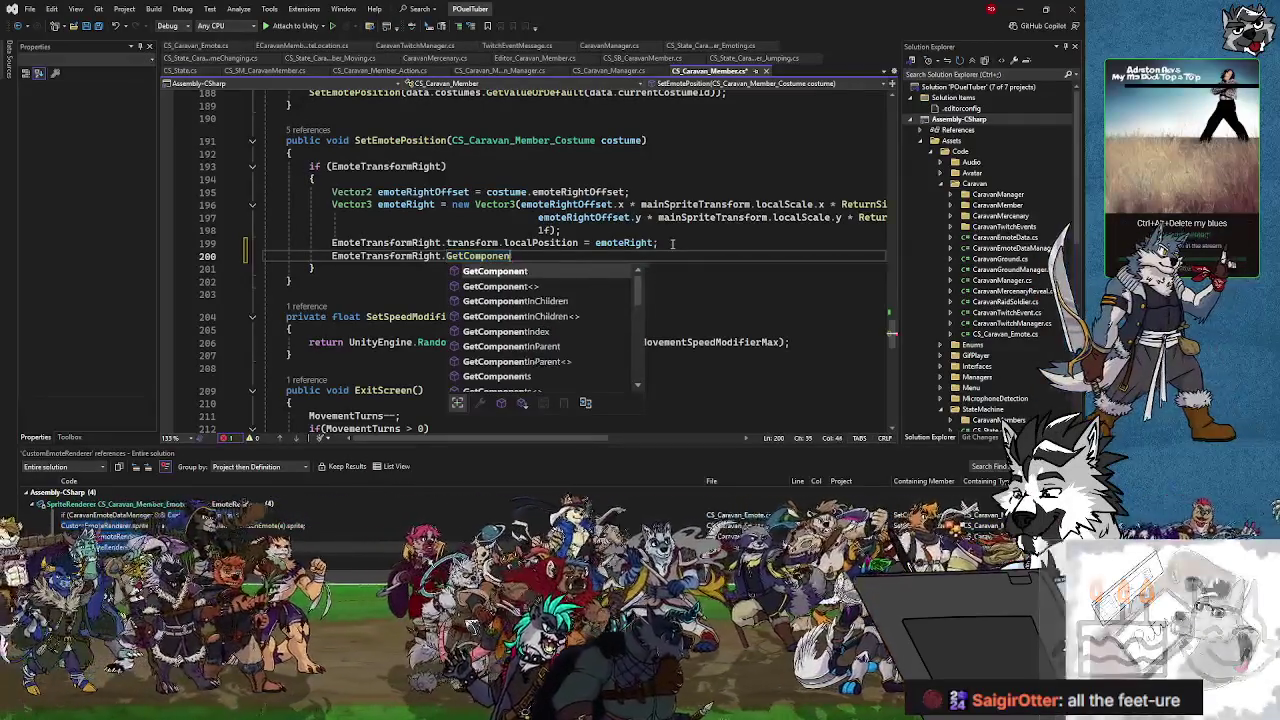
pyautogui.write('.t')
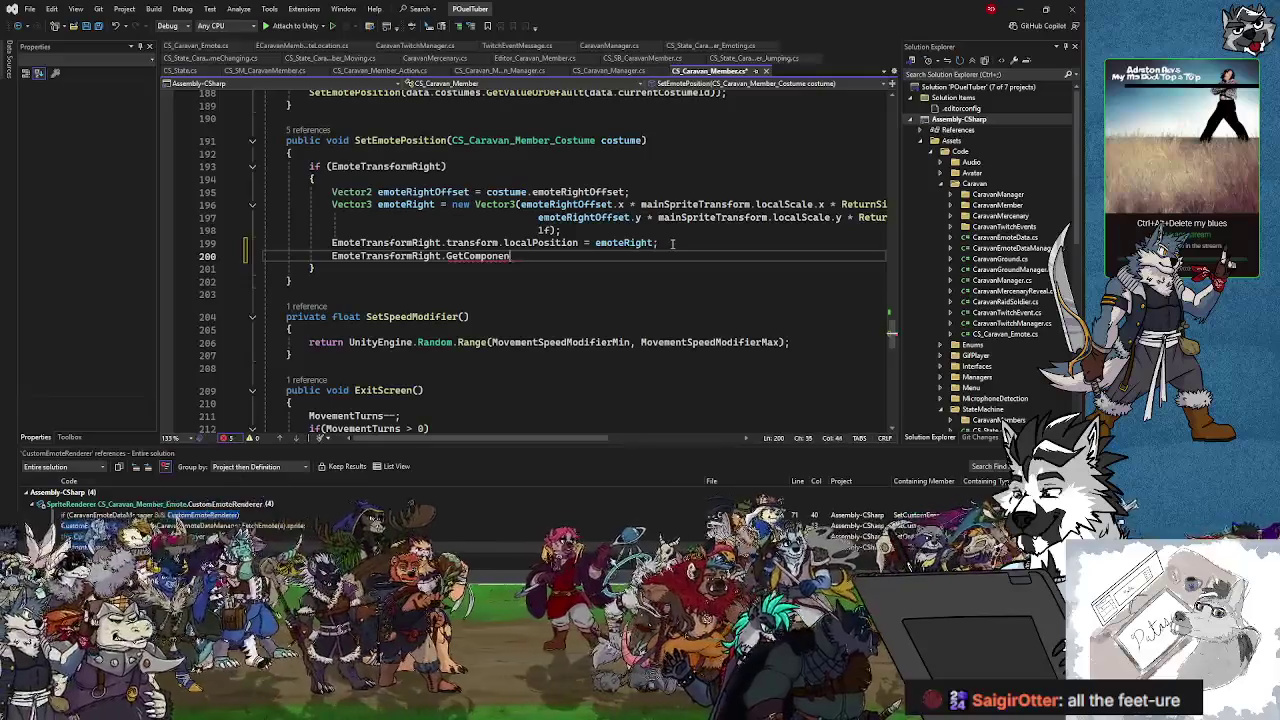
pyautogui.write('<>')
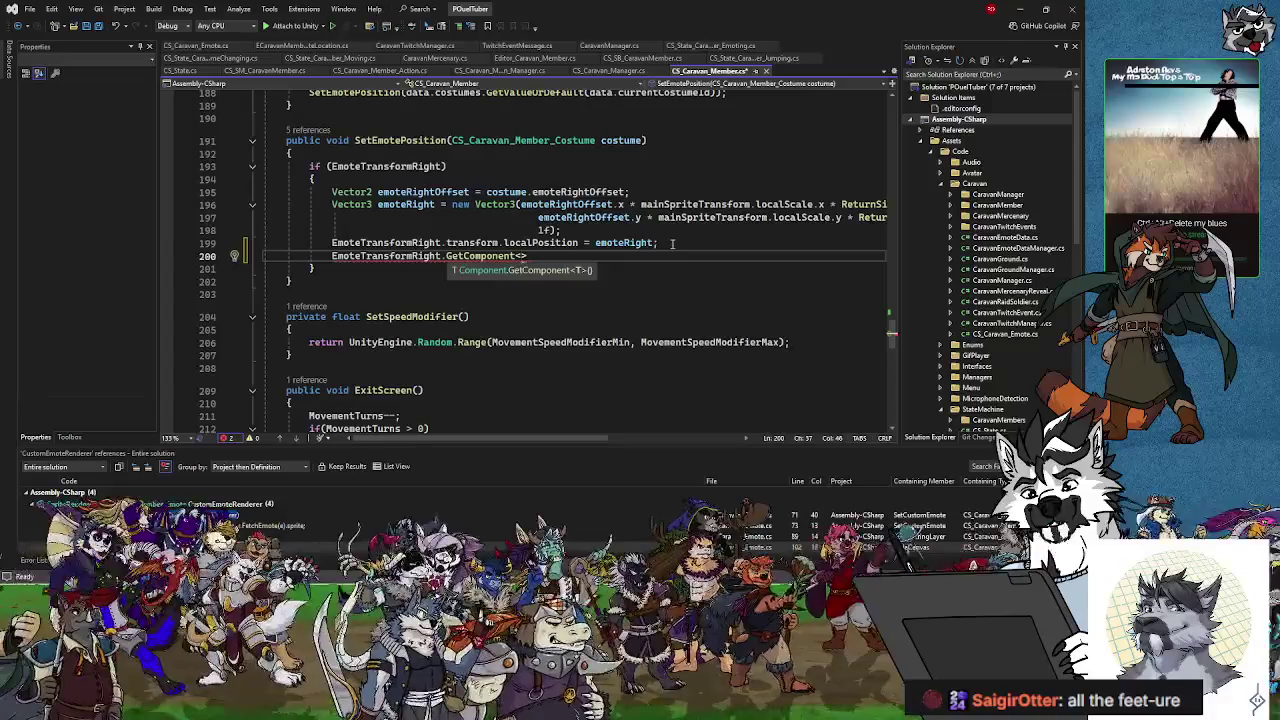
pyautogui.press('BackSpace')
pyautogui.write('InChildren')
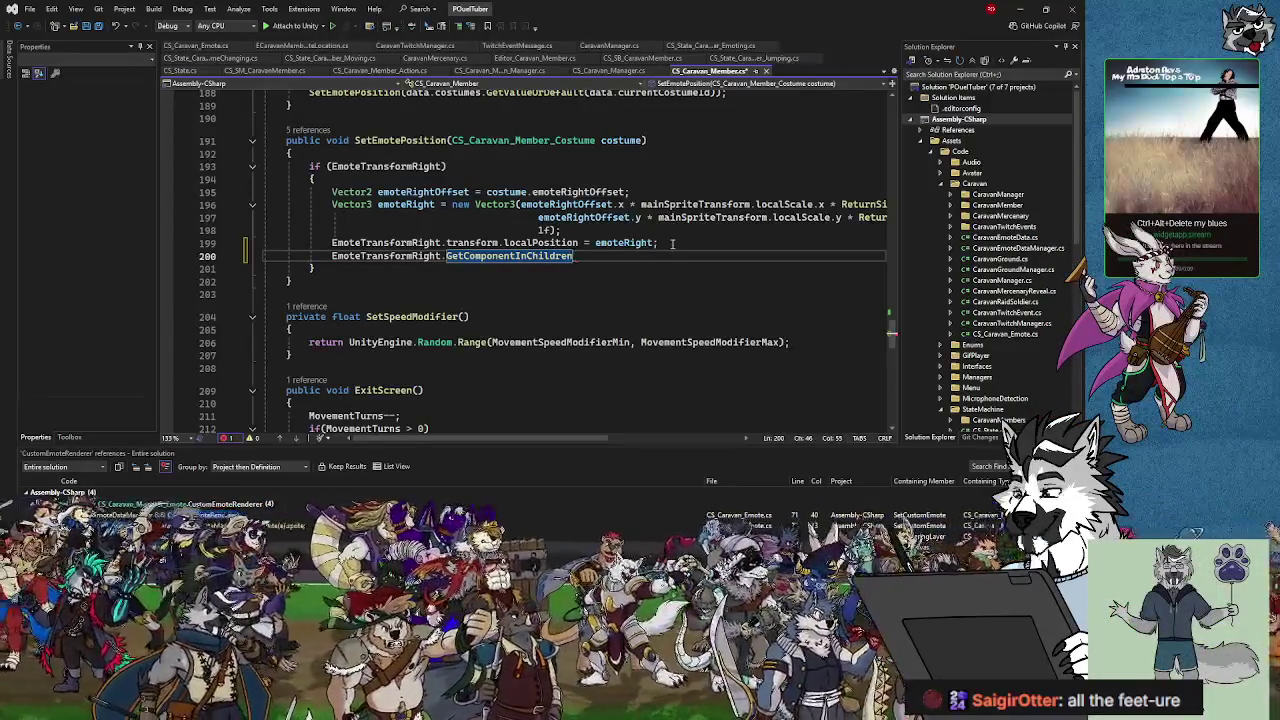
# - Delete the unfinished GetComponent line and scroll up to GetCurrentCostumeSprite
pyautogui.keyDown('shift'); pyautogui.click(686, 245); pyautogui.keyUp('shift')
pyautogui.press('Delete')
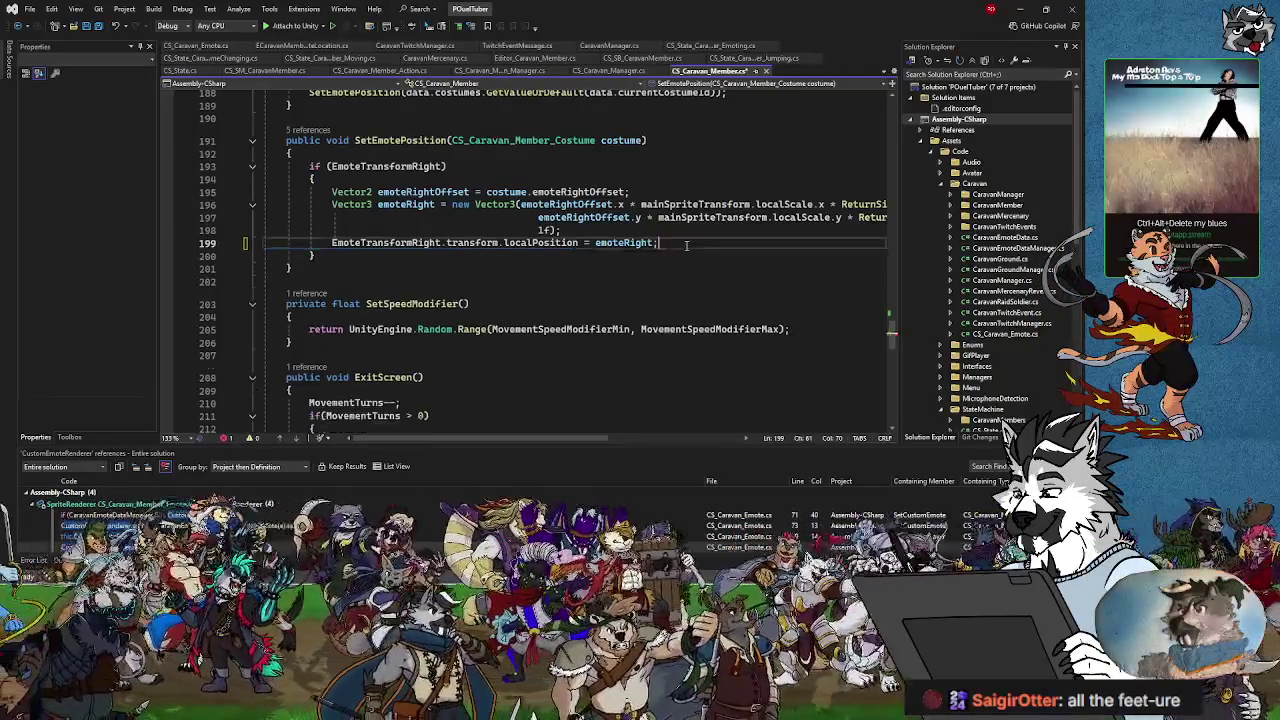
pyautogui.scroll(20, 501, 257)
pyautogui.scroll(20, 501, 257)
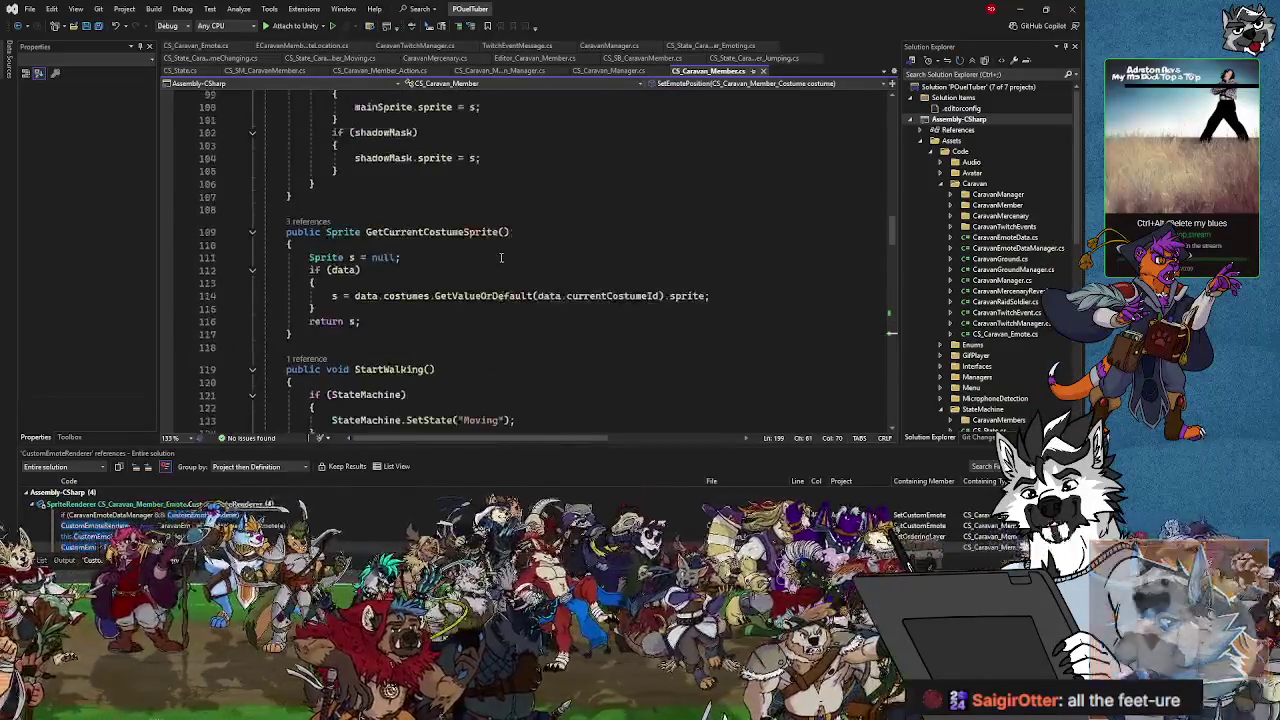
pyautogui.scroll(11, 501, 257)
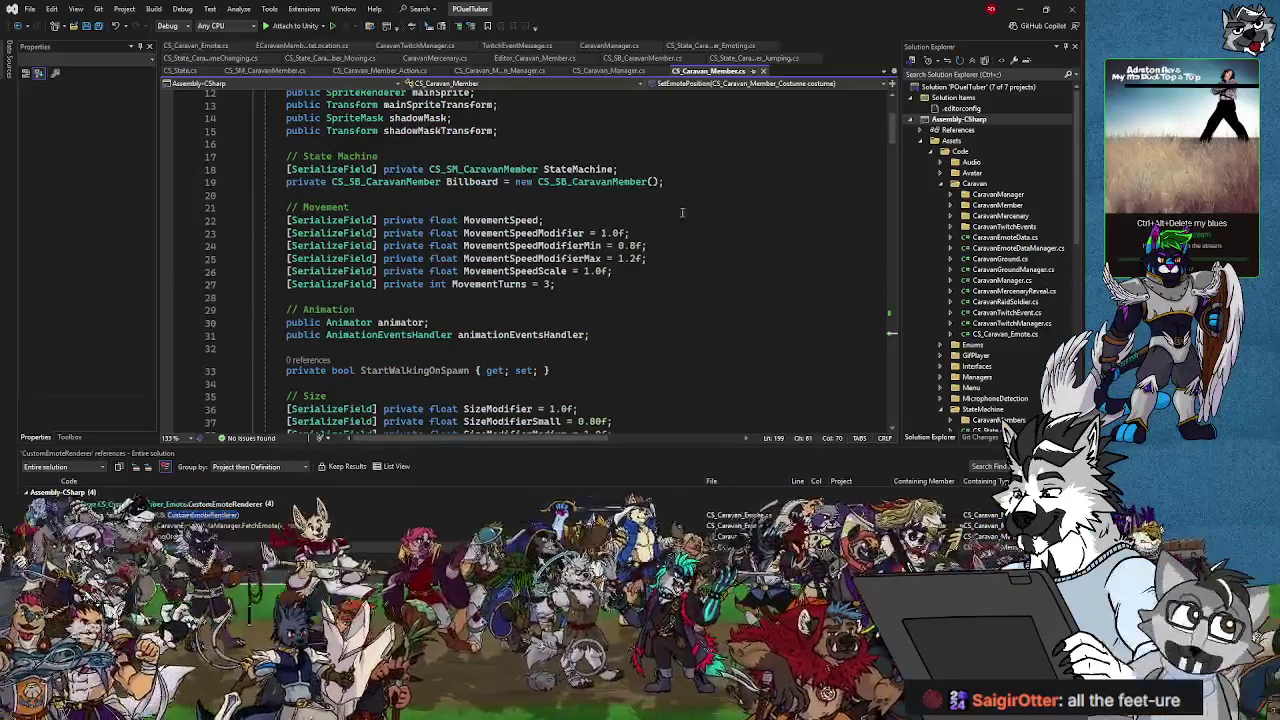
pyautogui.scroll(4, 682, 212)
pyautogui.scroll(-10, 536, 275)
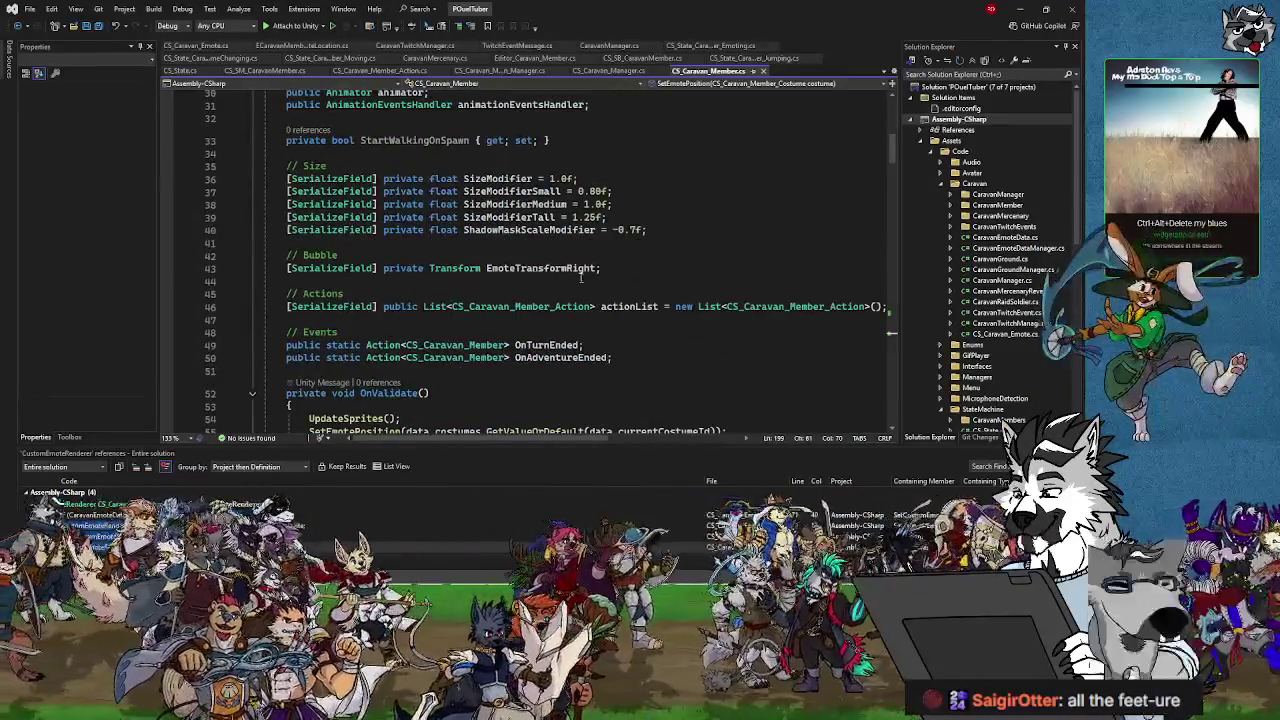
pyautogui.click(627, 268)
pyautogui.press('Return')
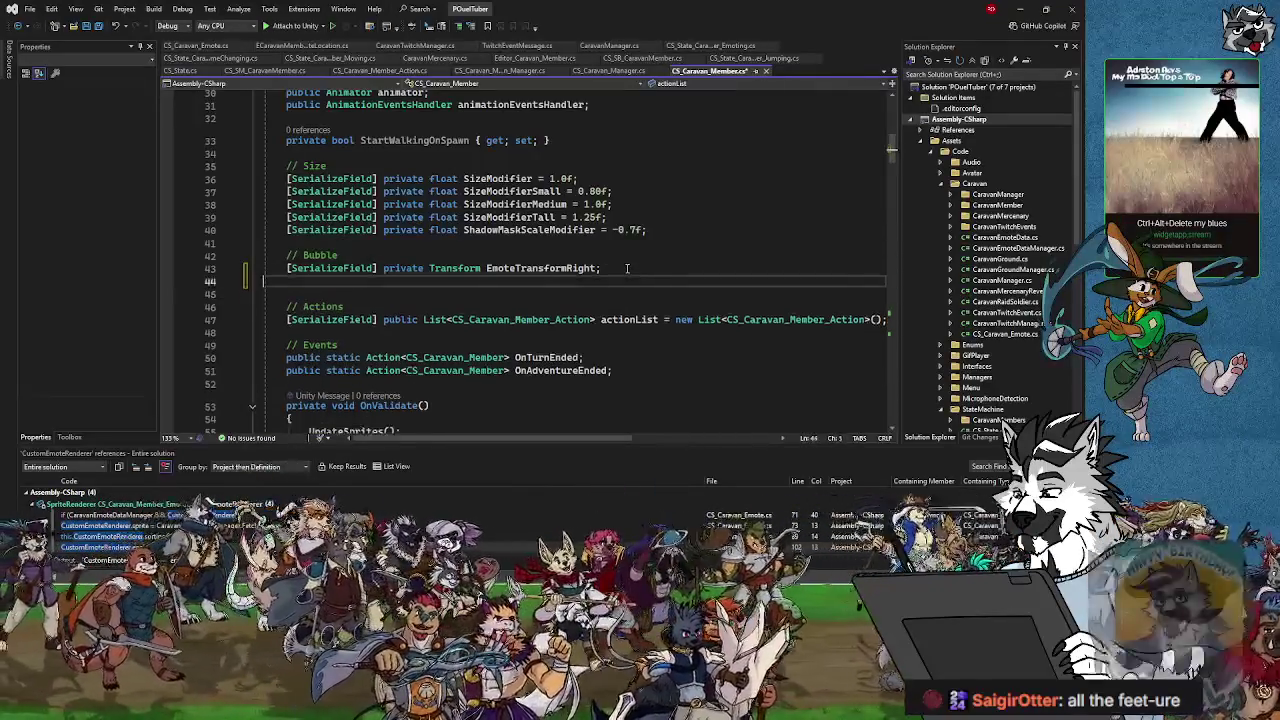
pyautogui.write('private ')
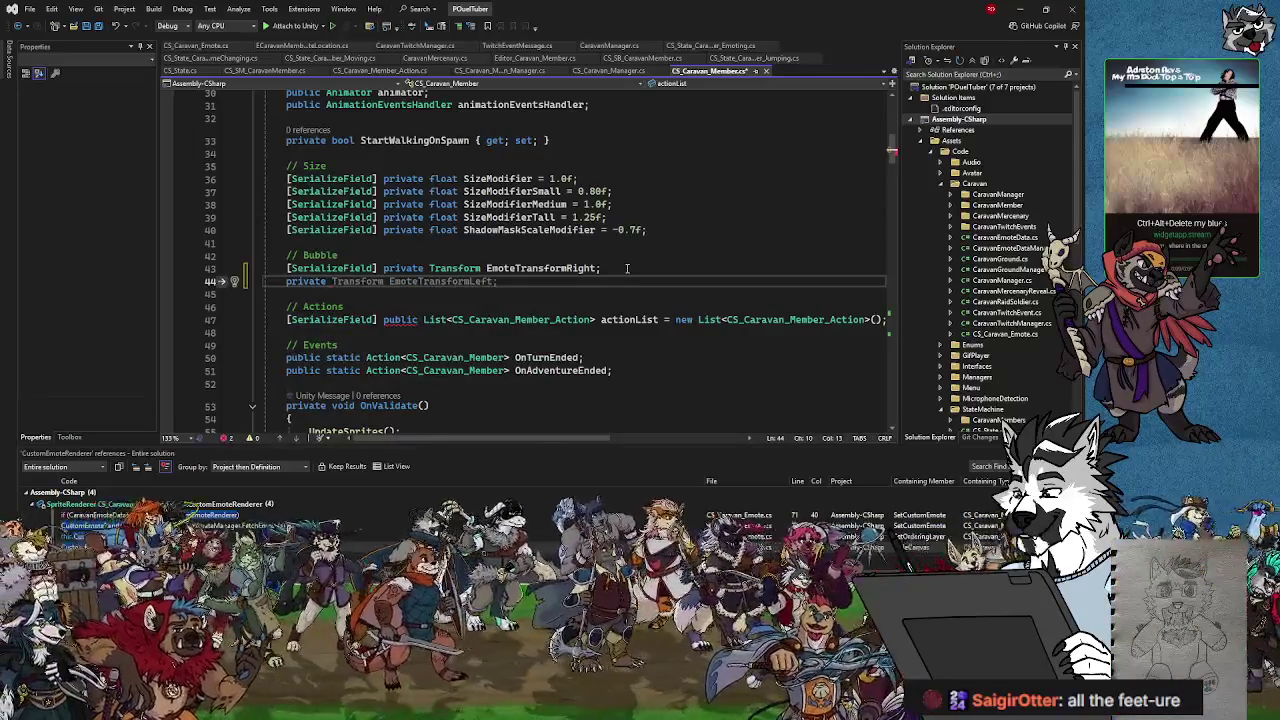
pyautogui.write('CS_Cara')
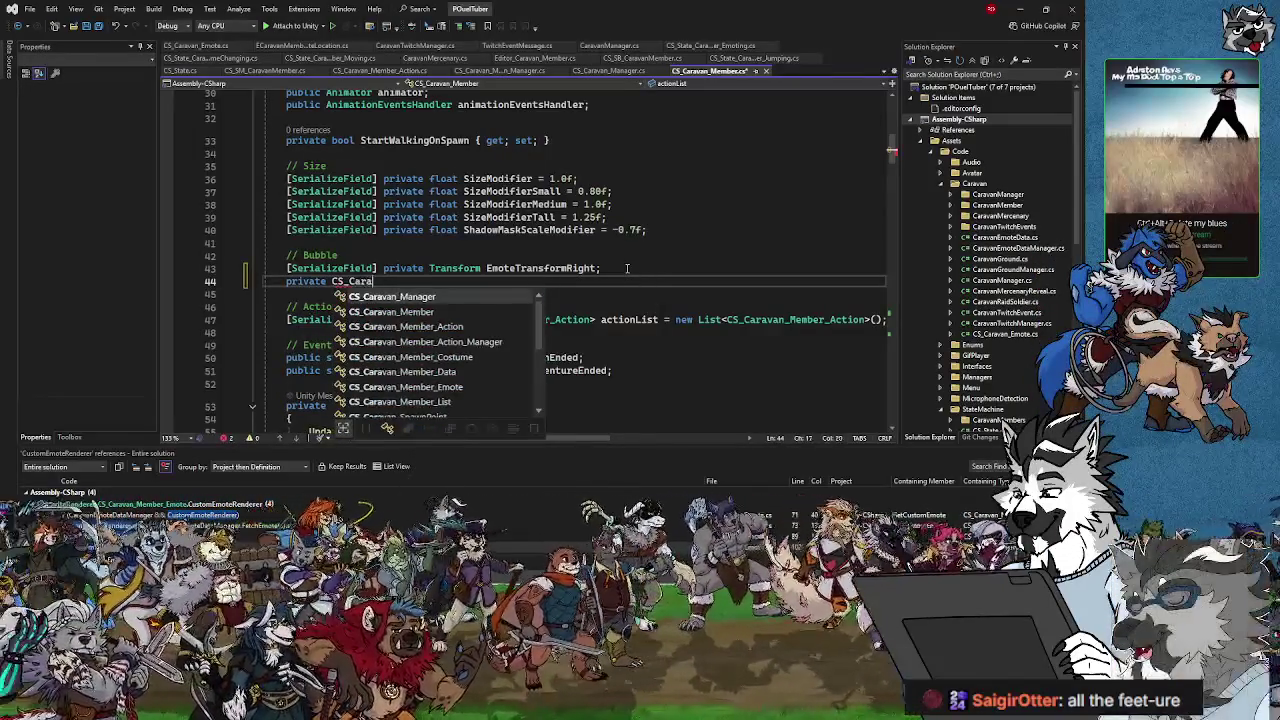
pyautogui.write('vanEmot')
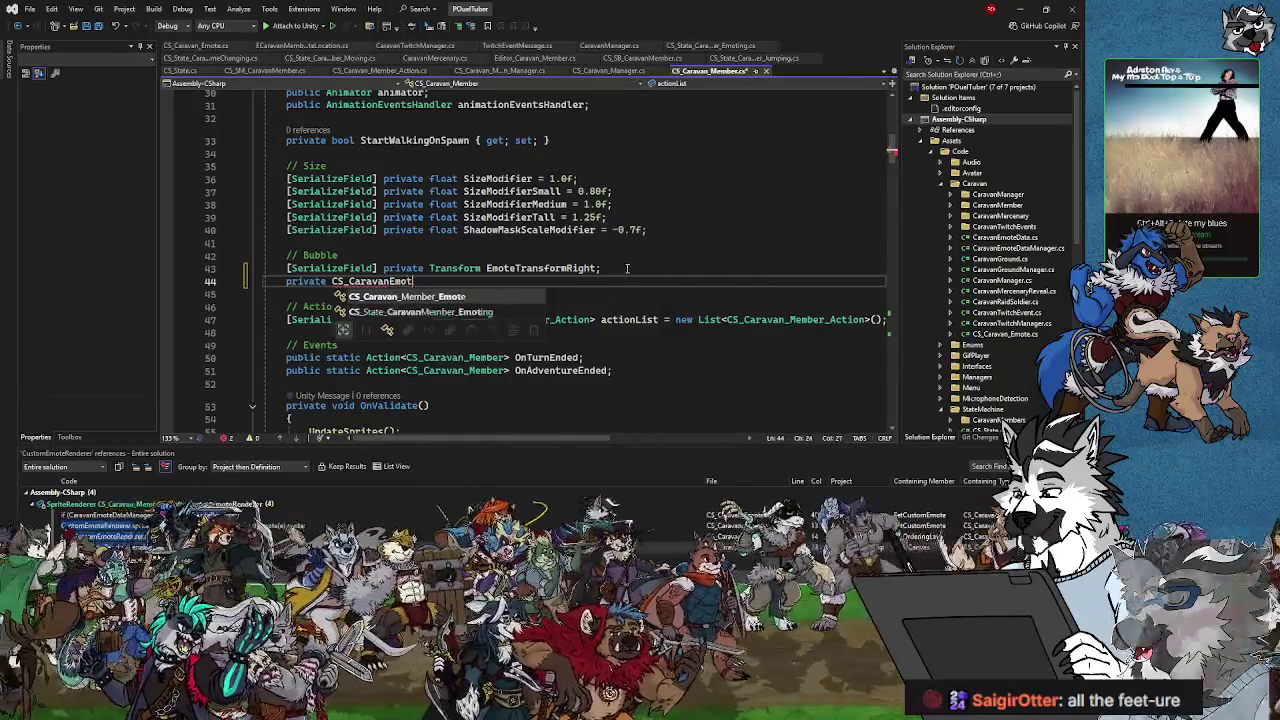
pyautogui.press('BackSpace')
pyautogui.press('BackSpace')
pyautogui.press('BackSpace')
pyautogui.write('_E')
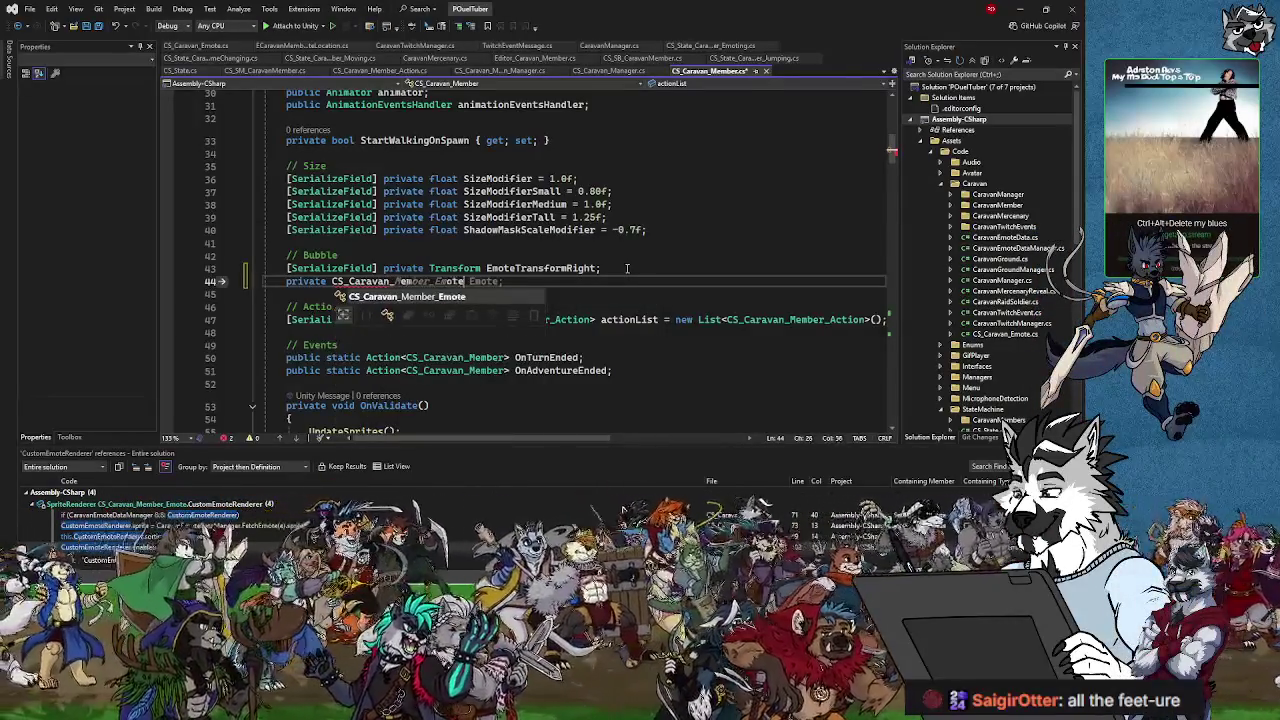
pyautogui.write('mot')
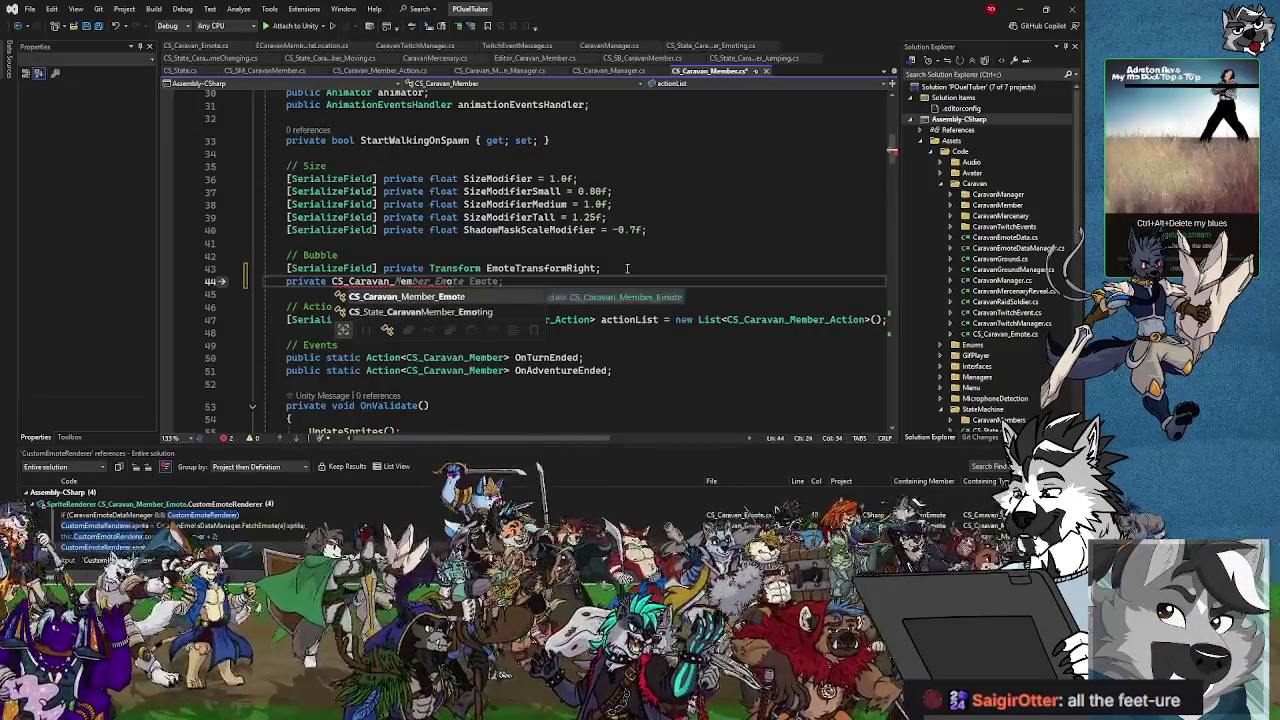
pyautogui.press('BackSpace')
pyautogui.press('BackSpace')
pyautogui.press('BackSpace')
pyautogui.press('BackSpace')
pyautogui.press('BackSpace')
pyautogui.press('BackSpace')
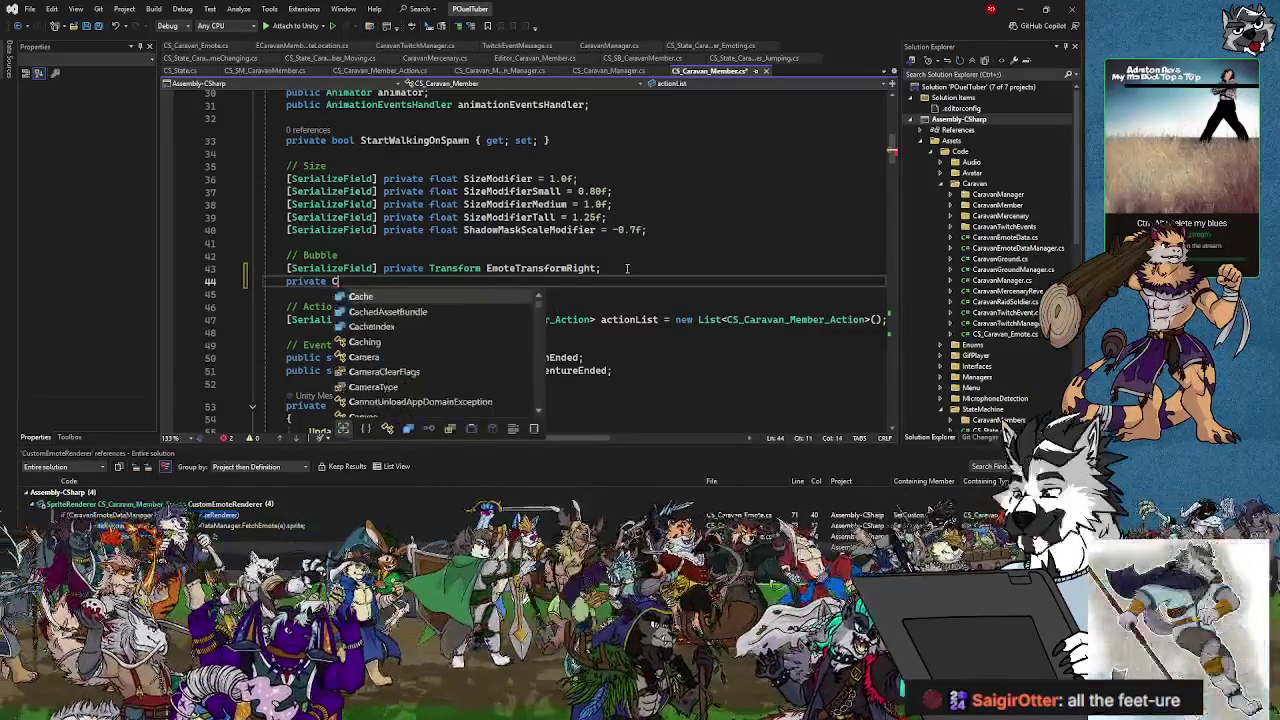
pyautogui.press('BackSpace')
pyautogui.press('BackSpace')
pyautogui.press('BackSpace')
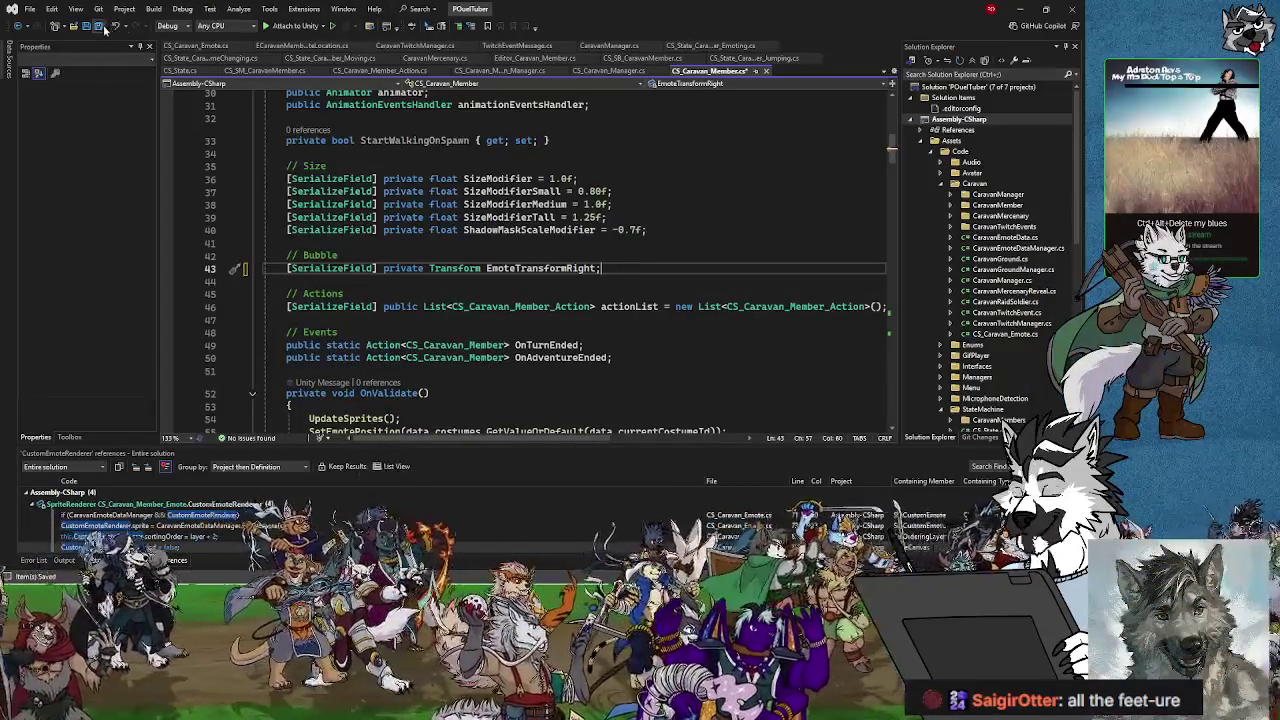
# - After SetCustomEmote in the emoting state, add emoteRight.SetOrderingLayer(billboard.caravanMember.mainSprite.sortingOrder);
pyautogui.click(710, 46)
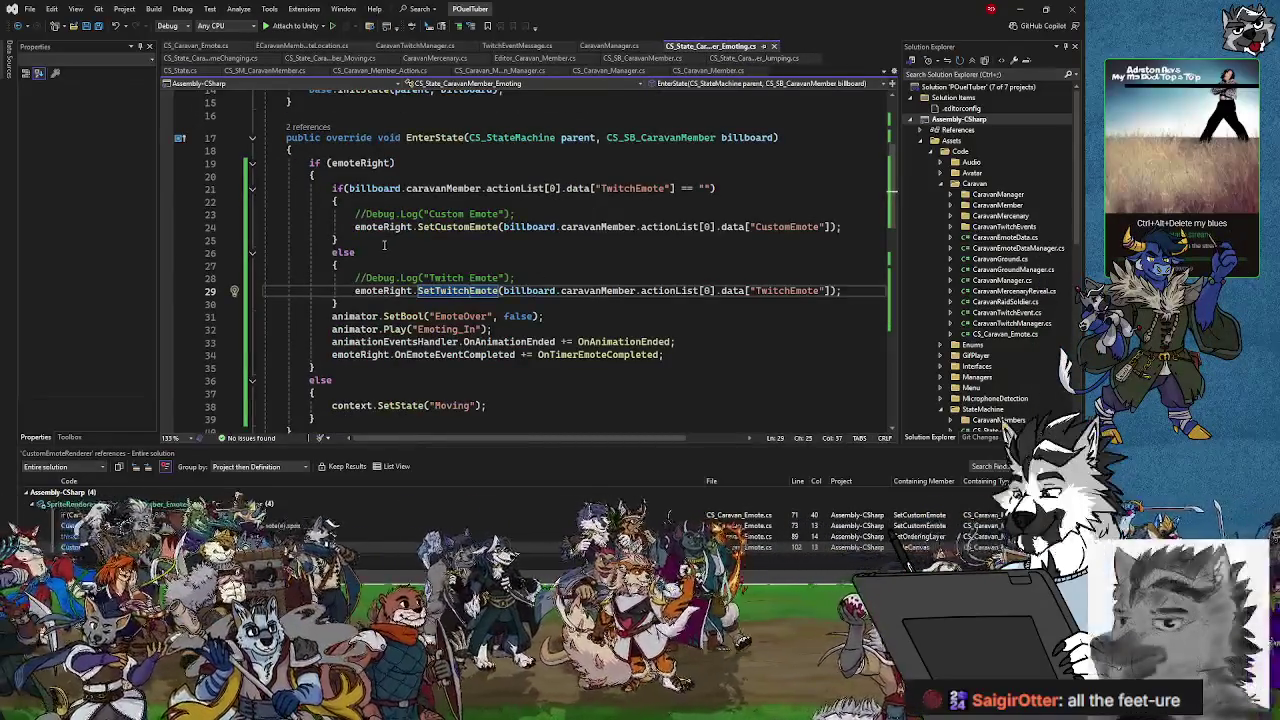
pyautogui.scroll(3, 390, 250)
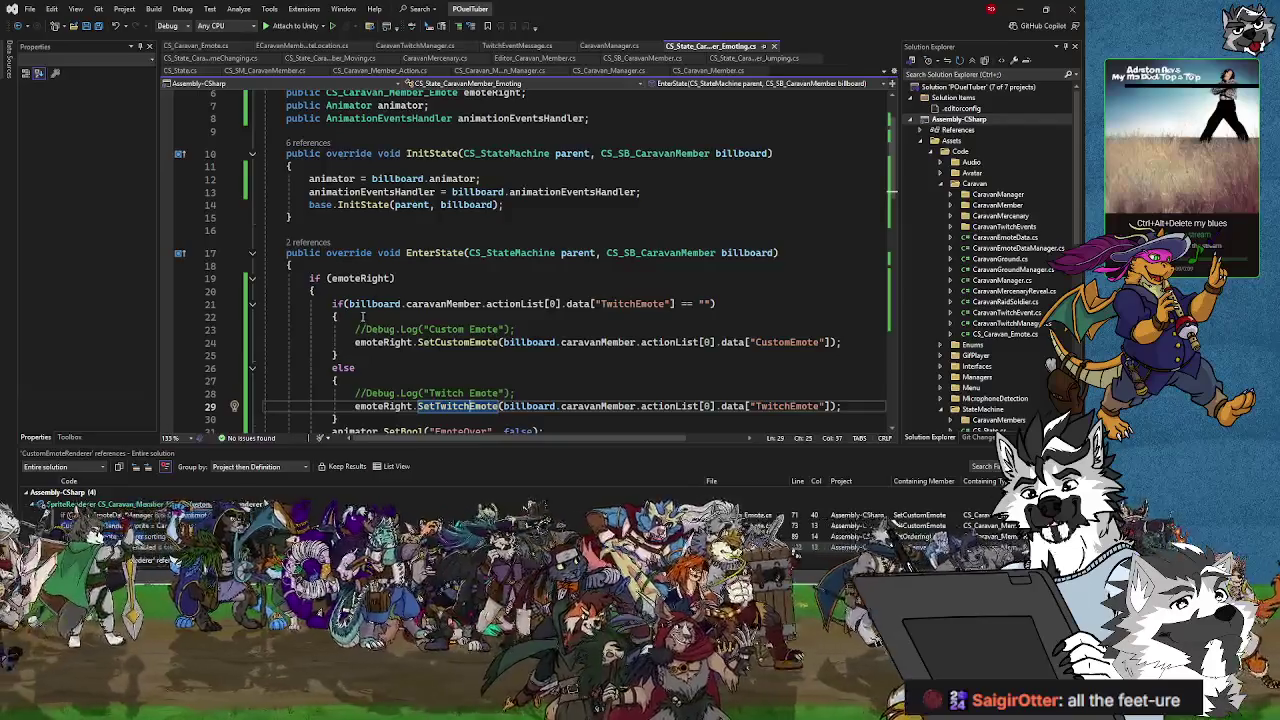
pyautogui.click(849, 343)
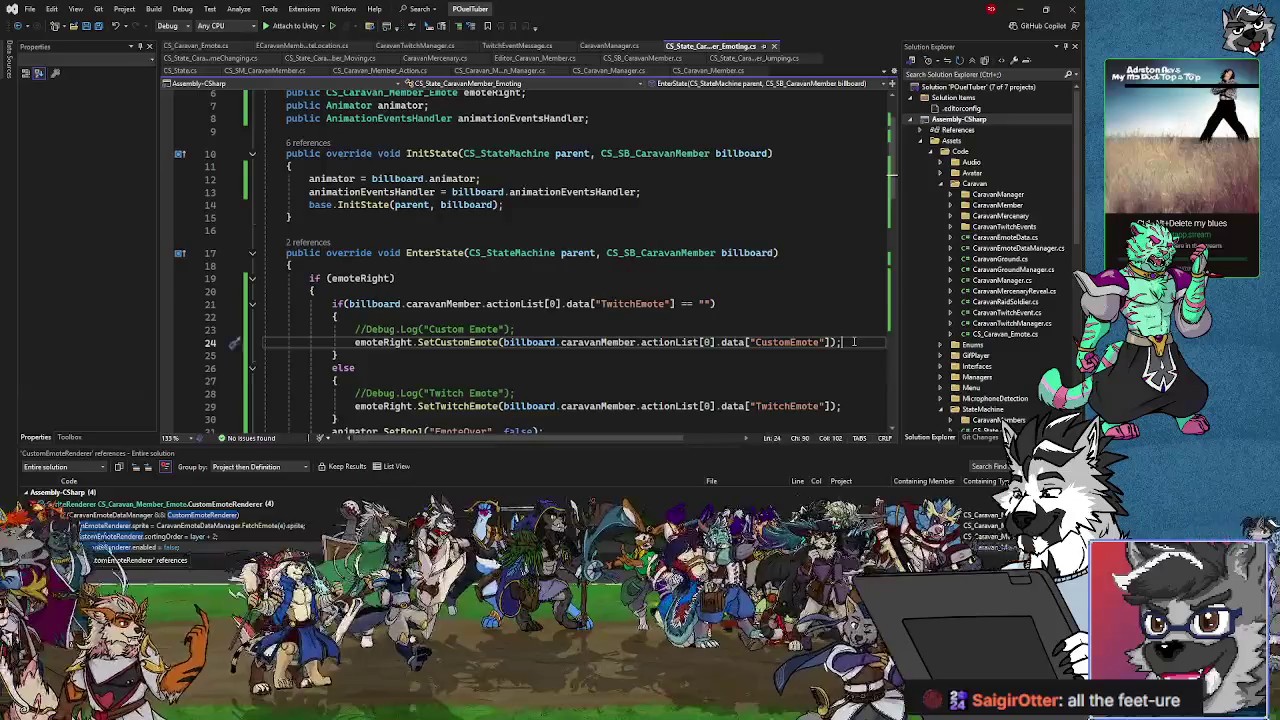
pyautogui.press('Return')
pyautogui.write('em')
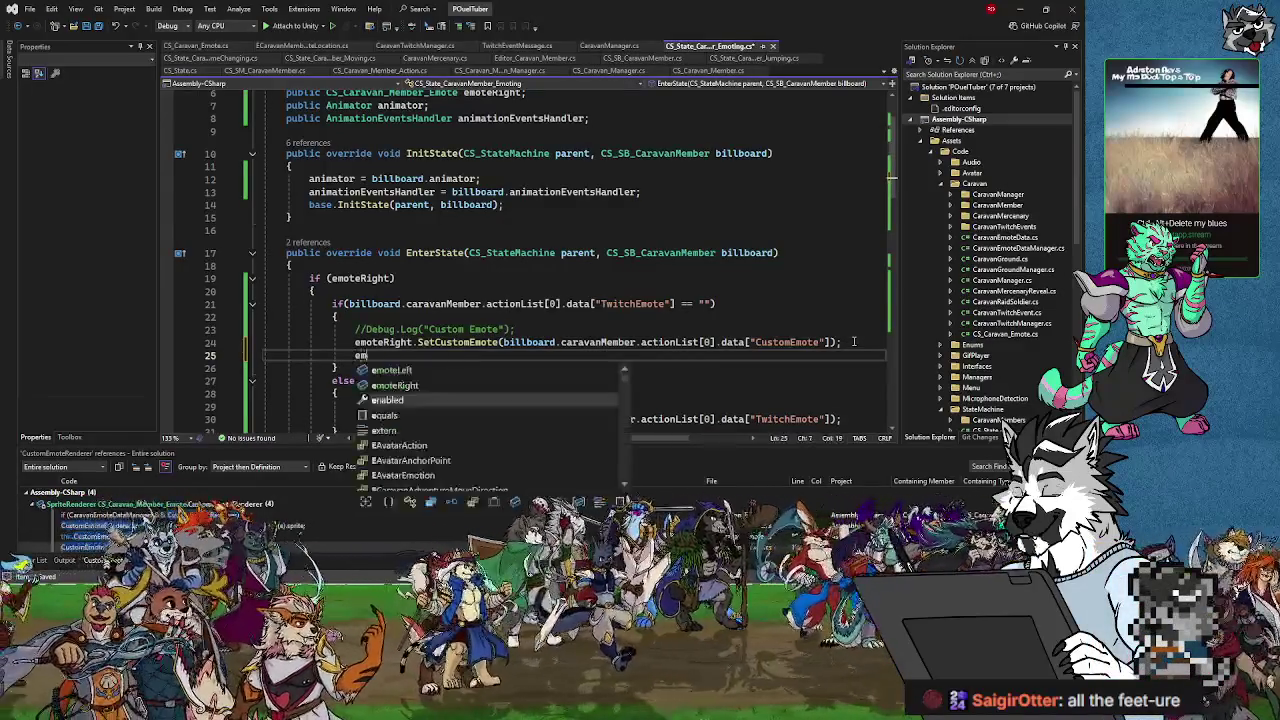
pyautogui.write('oteRight.')
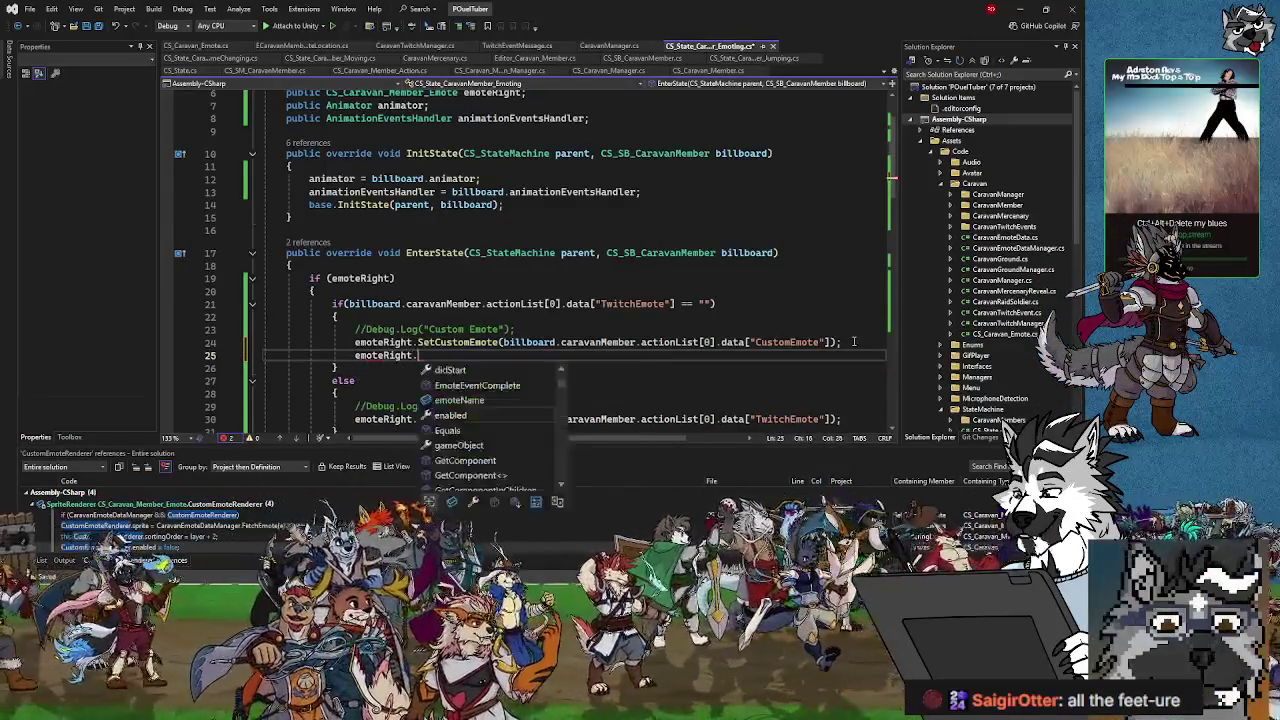
pyautogui.write('SetLa')
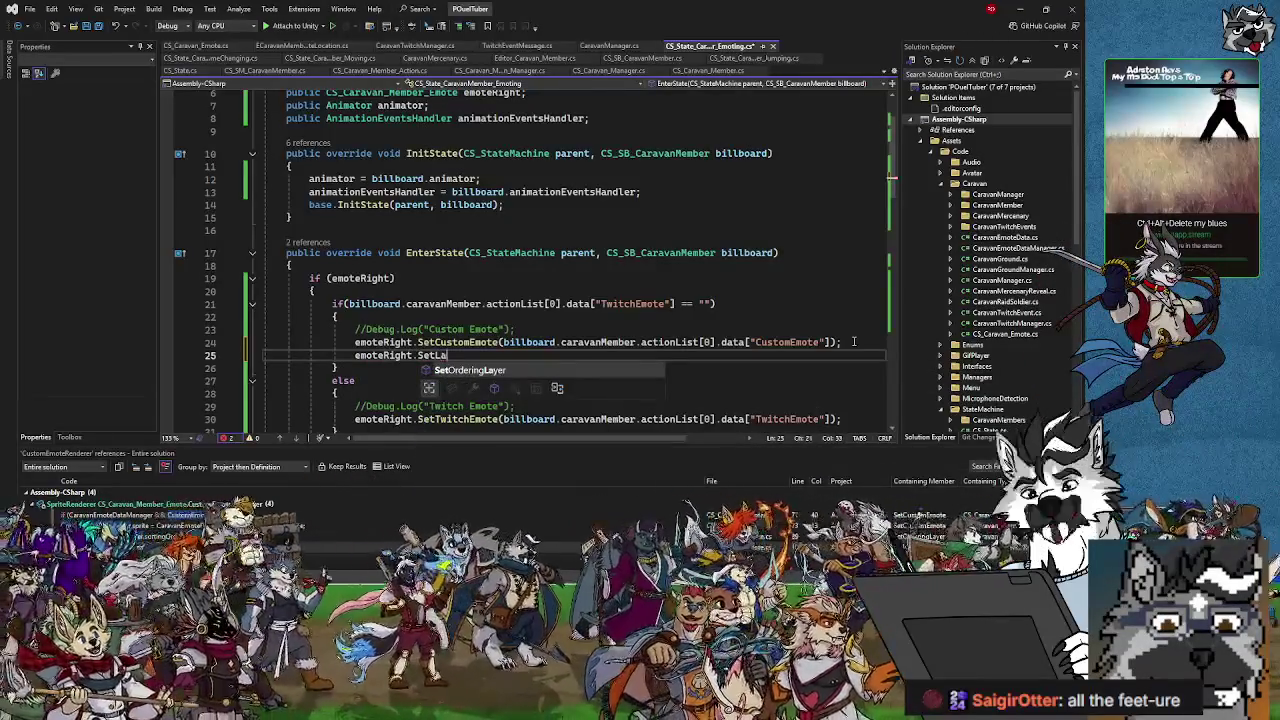
pyautogui.press('Tab')
pyautogui.write('(')
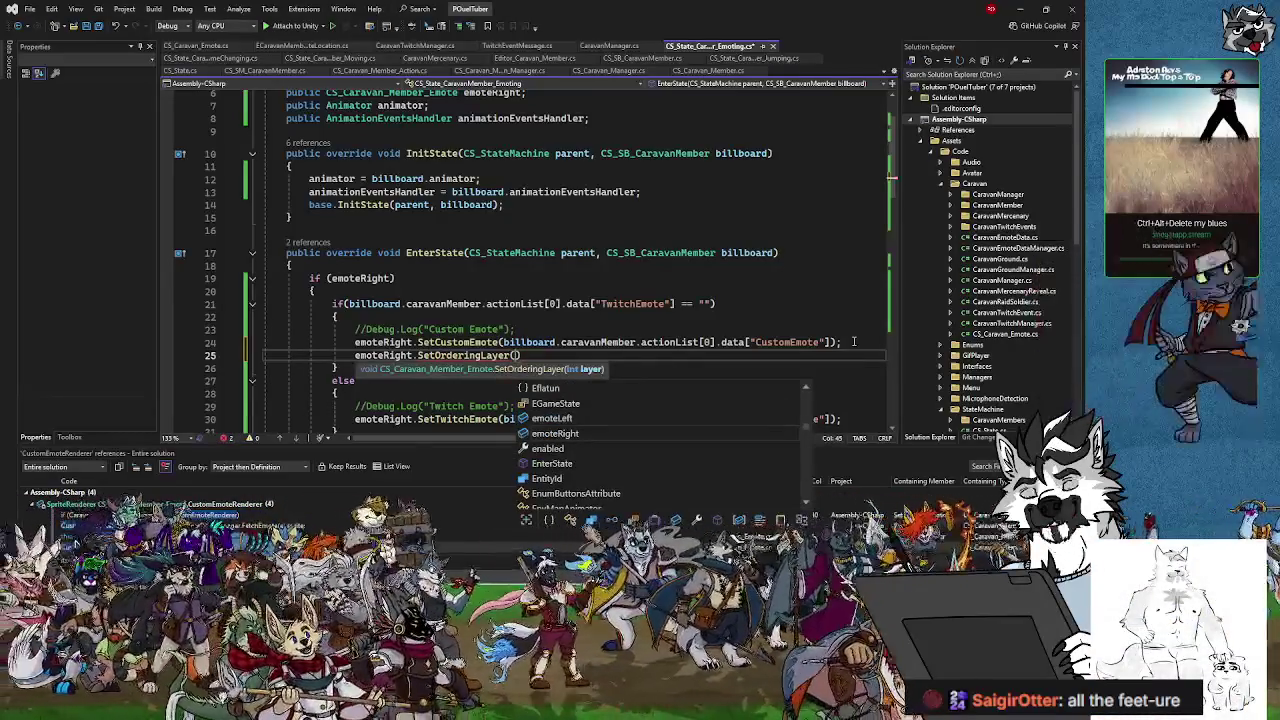
pyautogui.write('billboard')
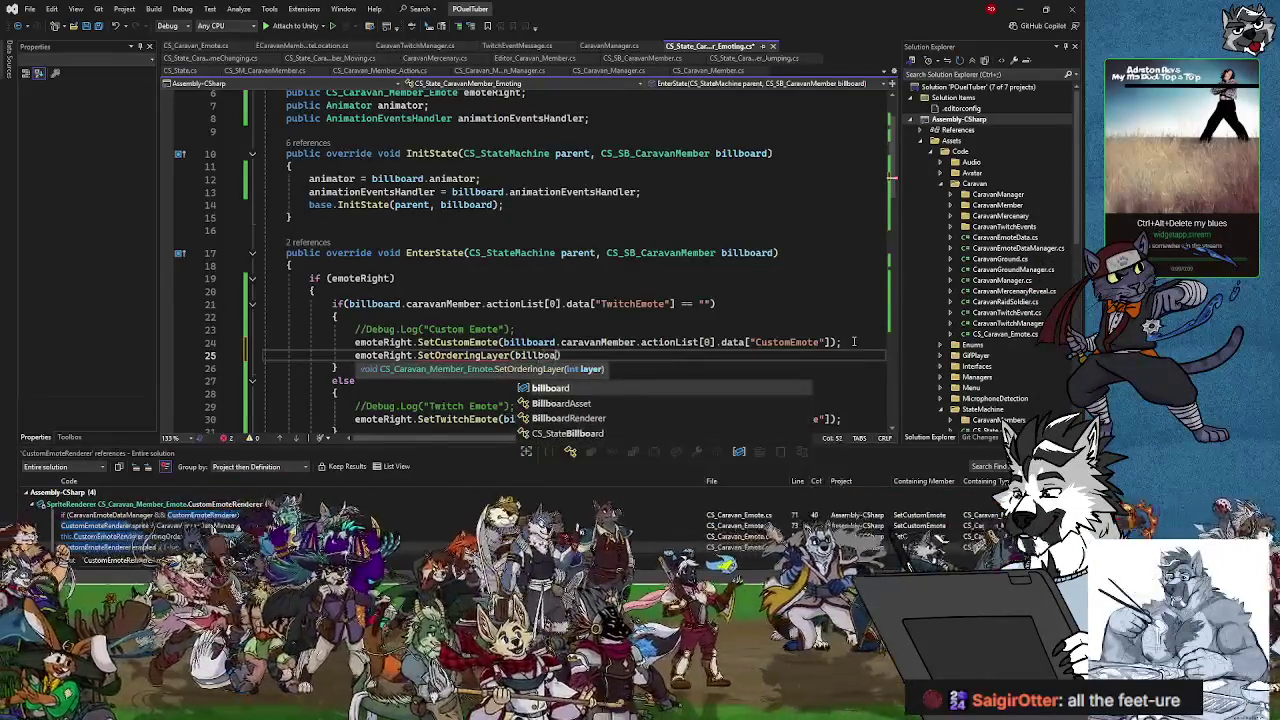
pyautogui.write('.cara')
pyautogui.press('Tab')
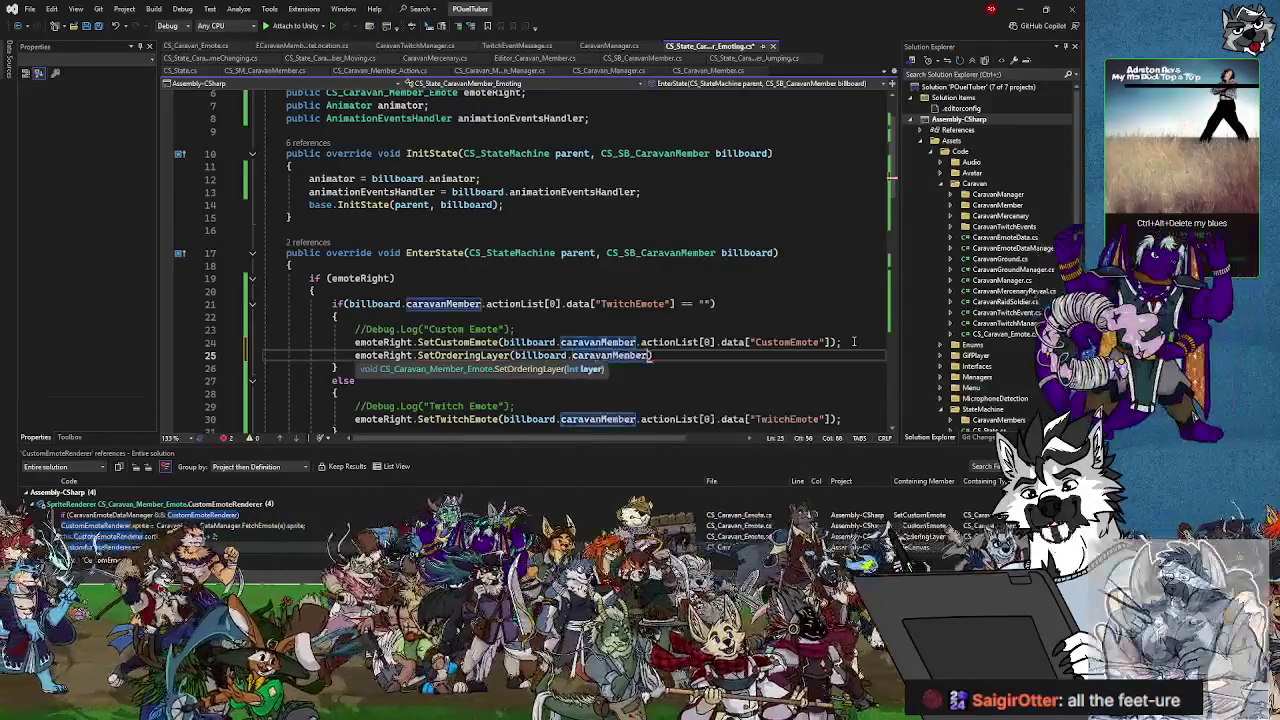
pyautogui.write('.')
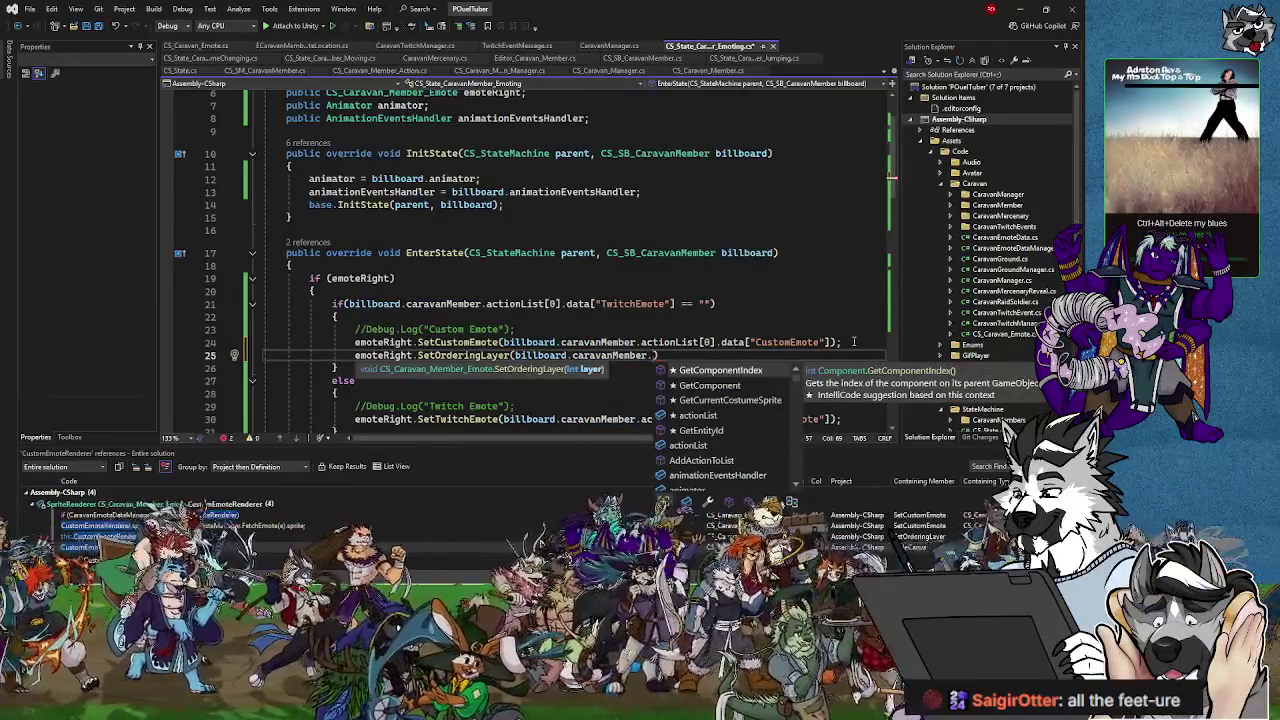
pyautogui.write('s')
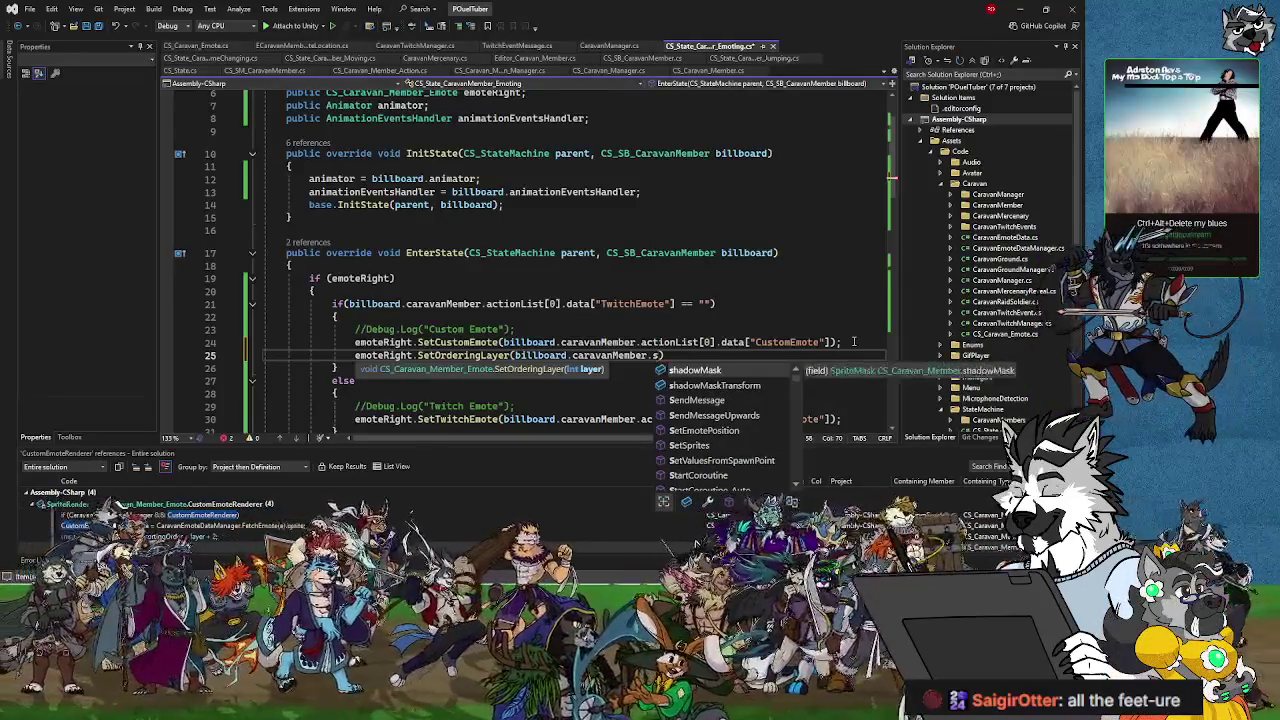
pyautogui.press('BackSpace')
pyautogui.write('mainSprite')
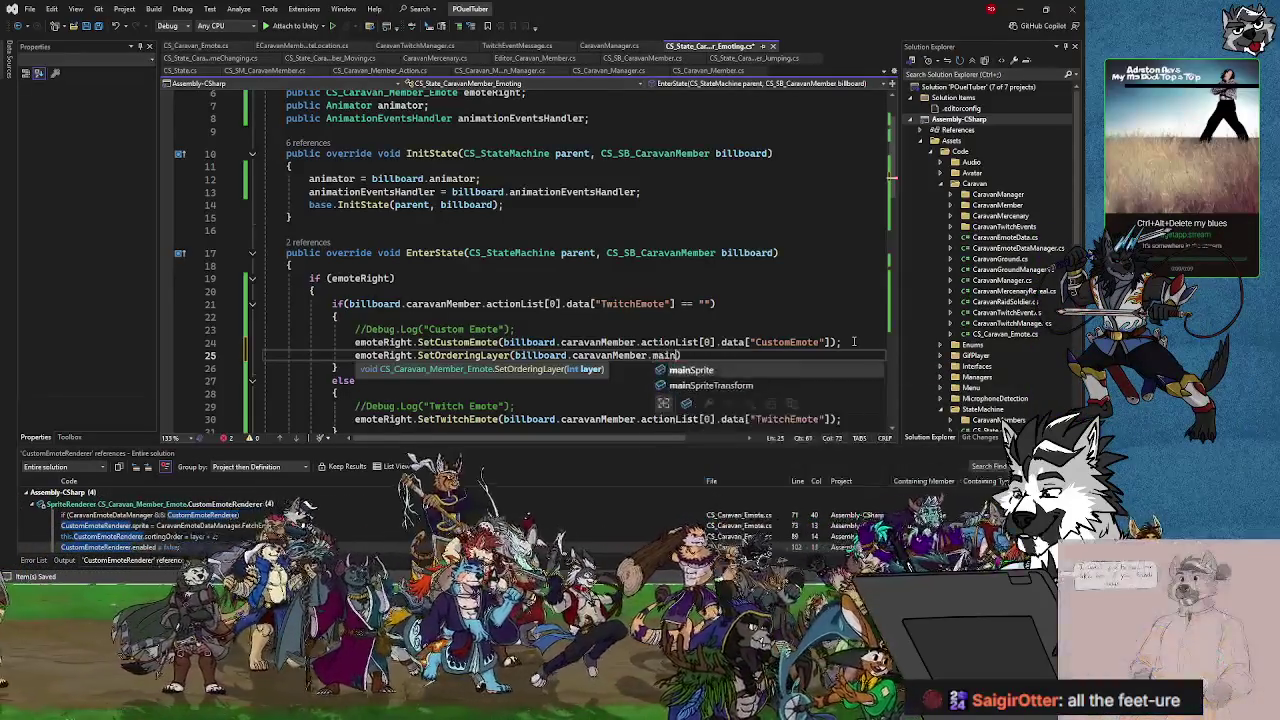
pyautogui.write('.')
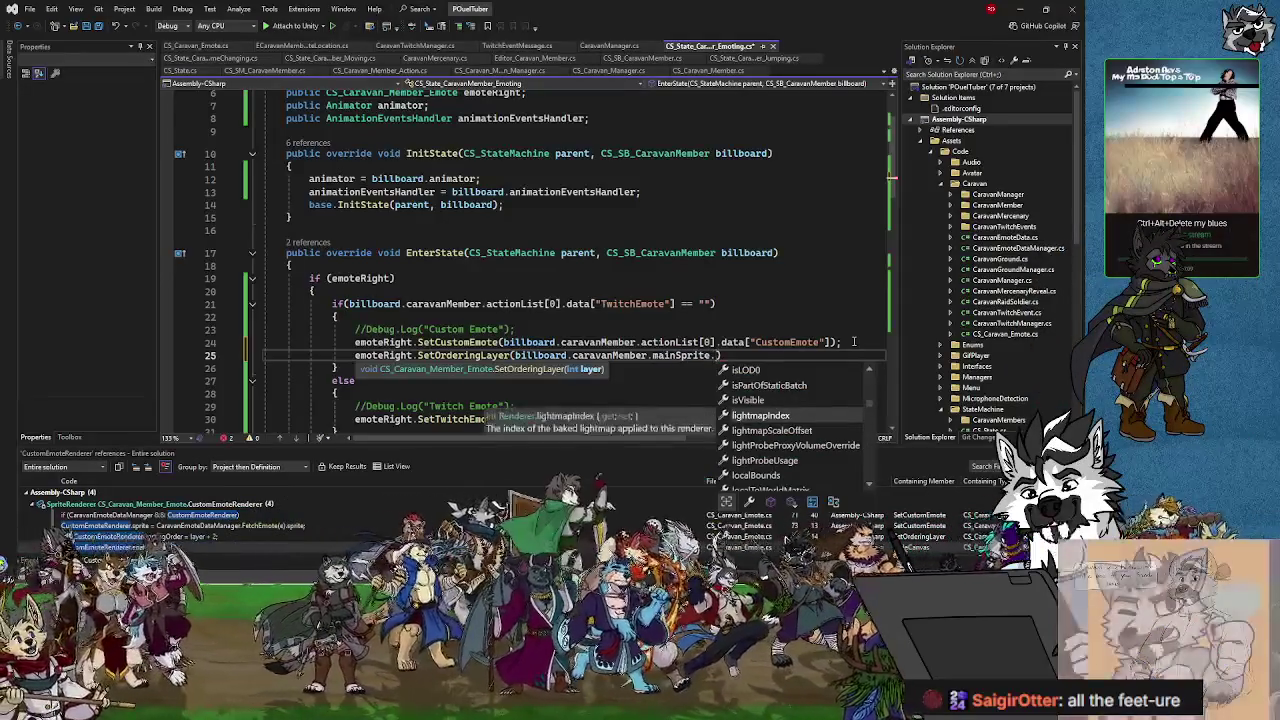
pyautogui.write('sort')
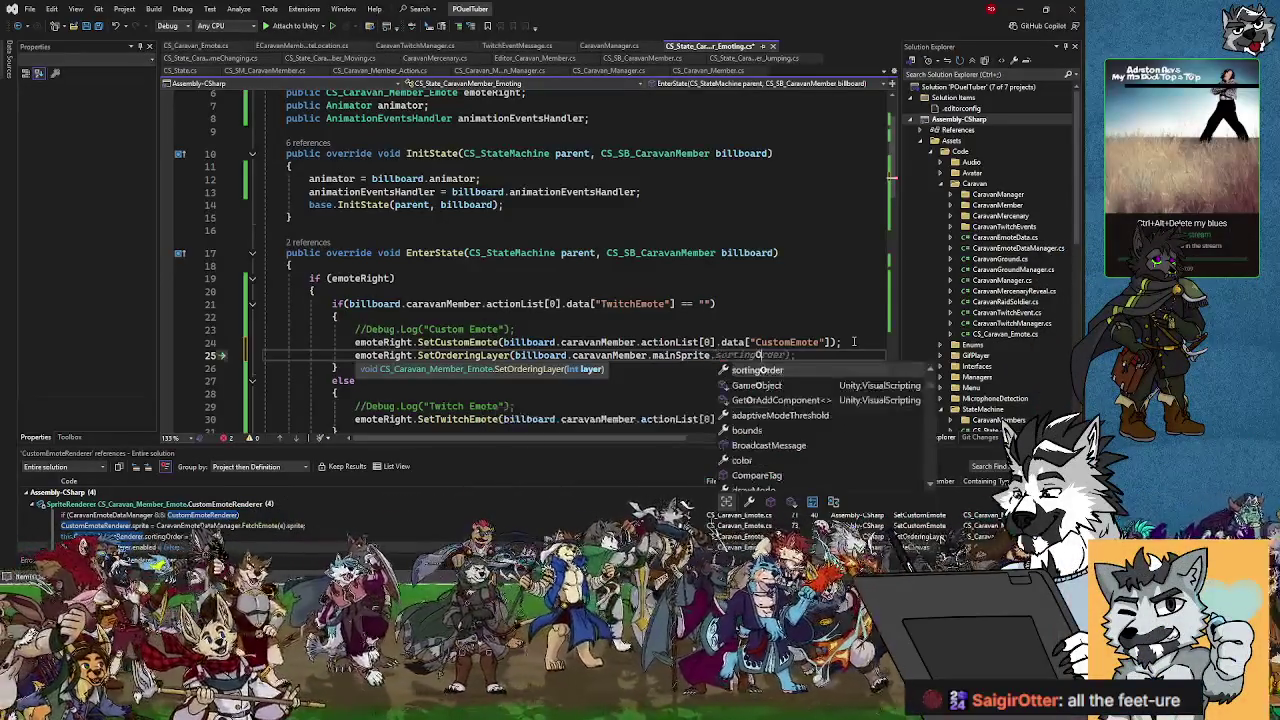
pyautogui.press('Tab')
pyautogui.write(');')
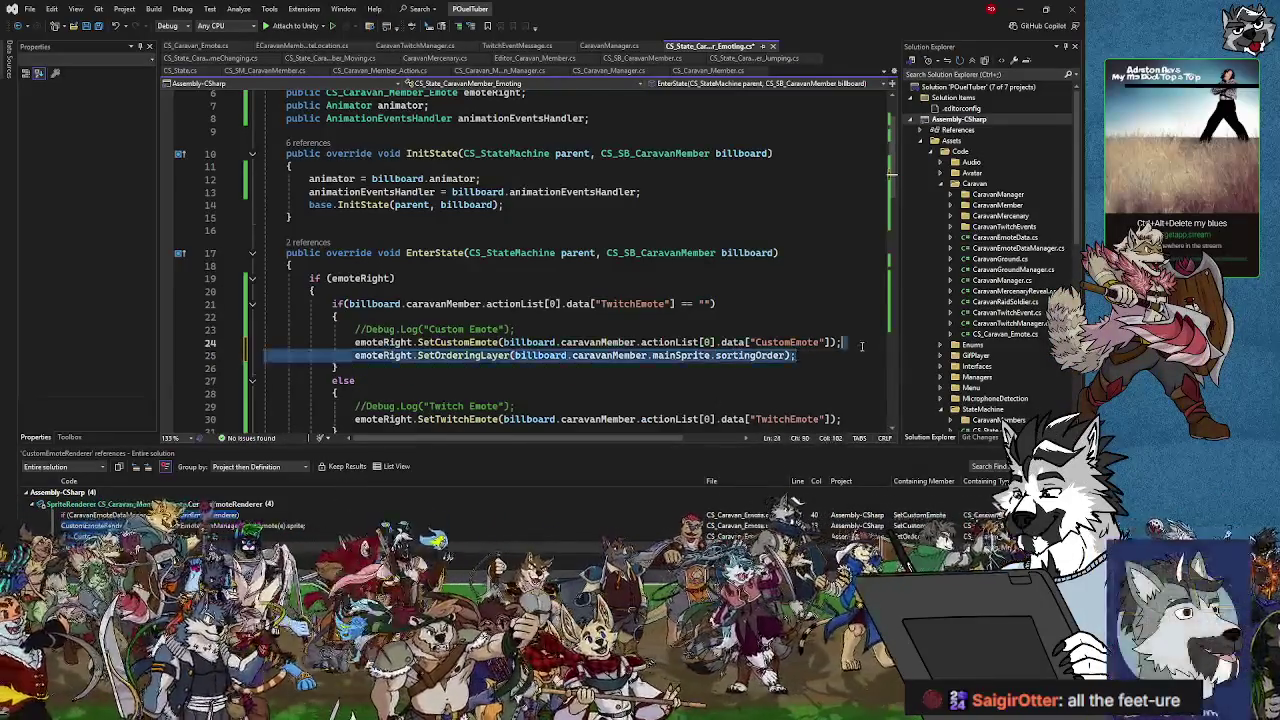
# - Paste the same SetOrderingLayer call into the twitch branch after SetTwitchEmote
pyautogui.hotkey('shift', 'Up')
pyautogui.hotkey('ctrl', 'c')
pyautogui.scroll(-3, 793, 358)
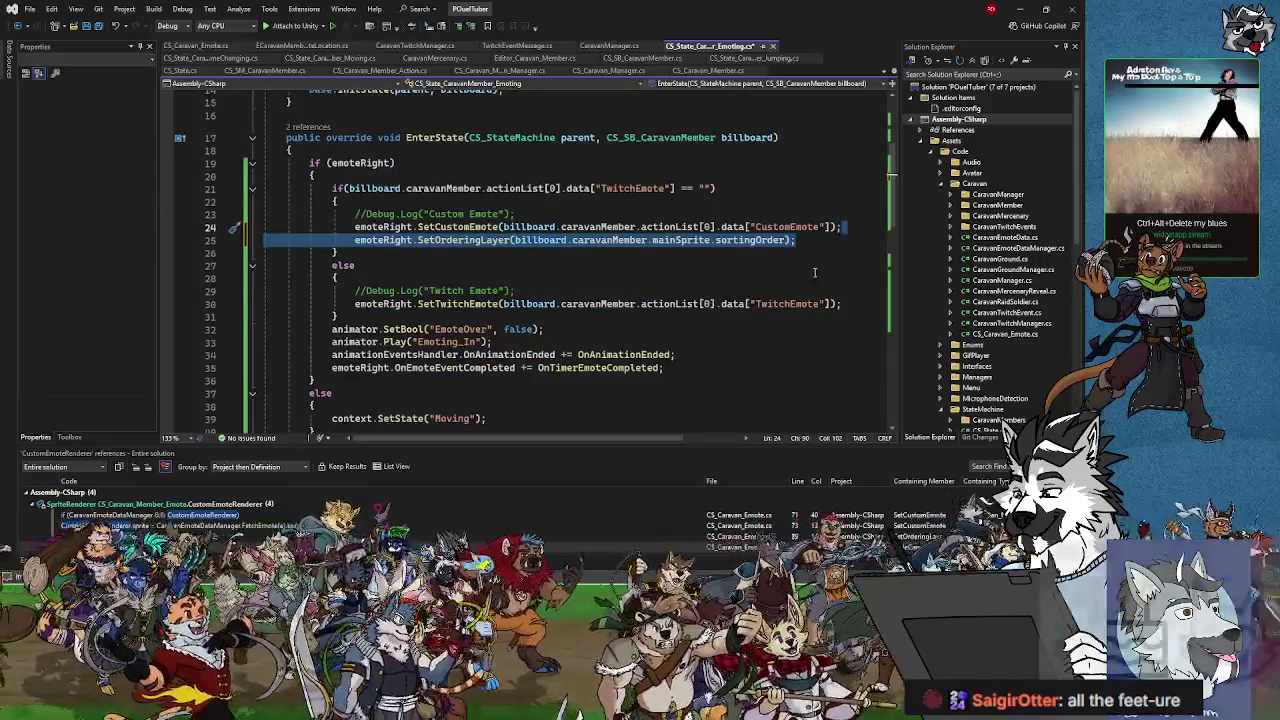
pyautogui.click(849, 303)
pyautogui.press('Return')
pyautogui.hotkey('ctrl', 'v')
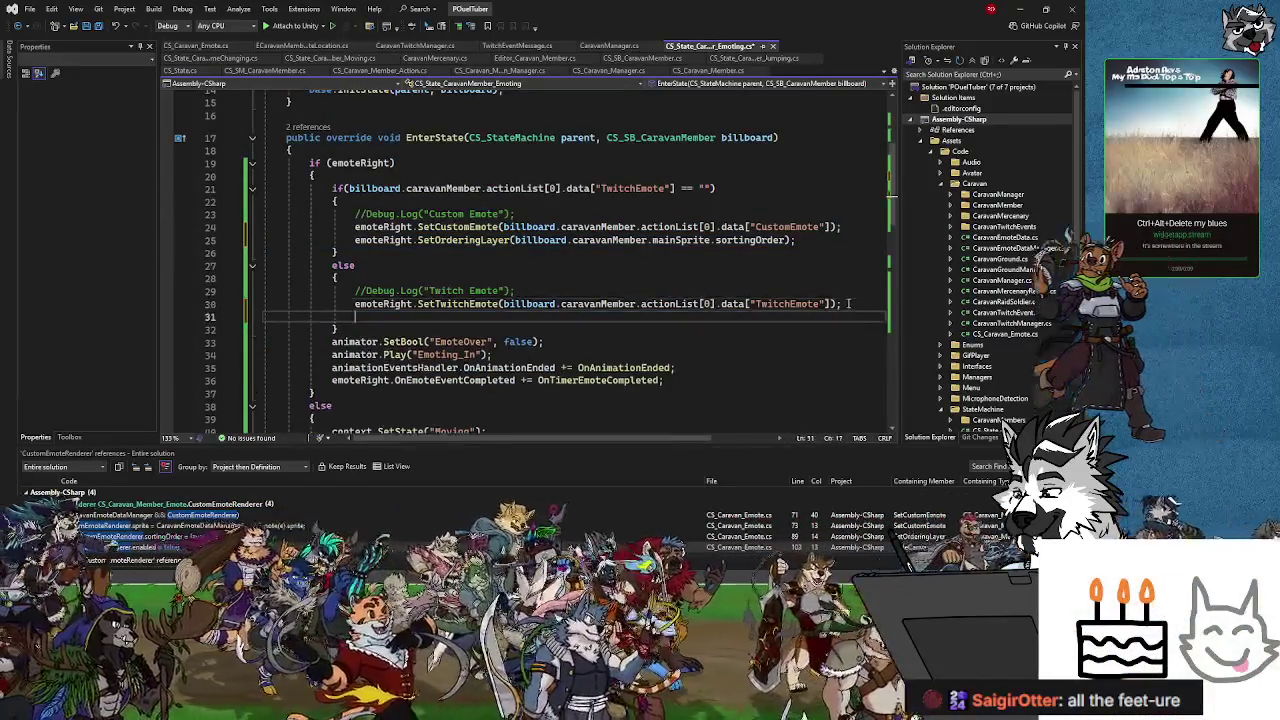
pyautogui.click(805, 318)
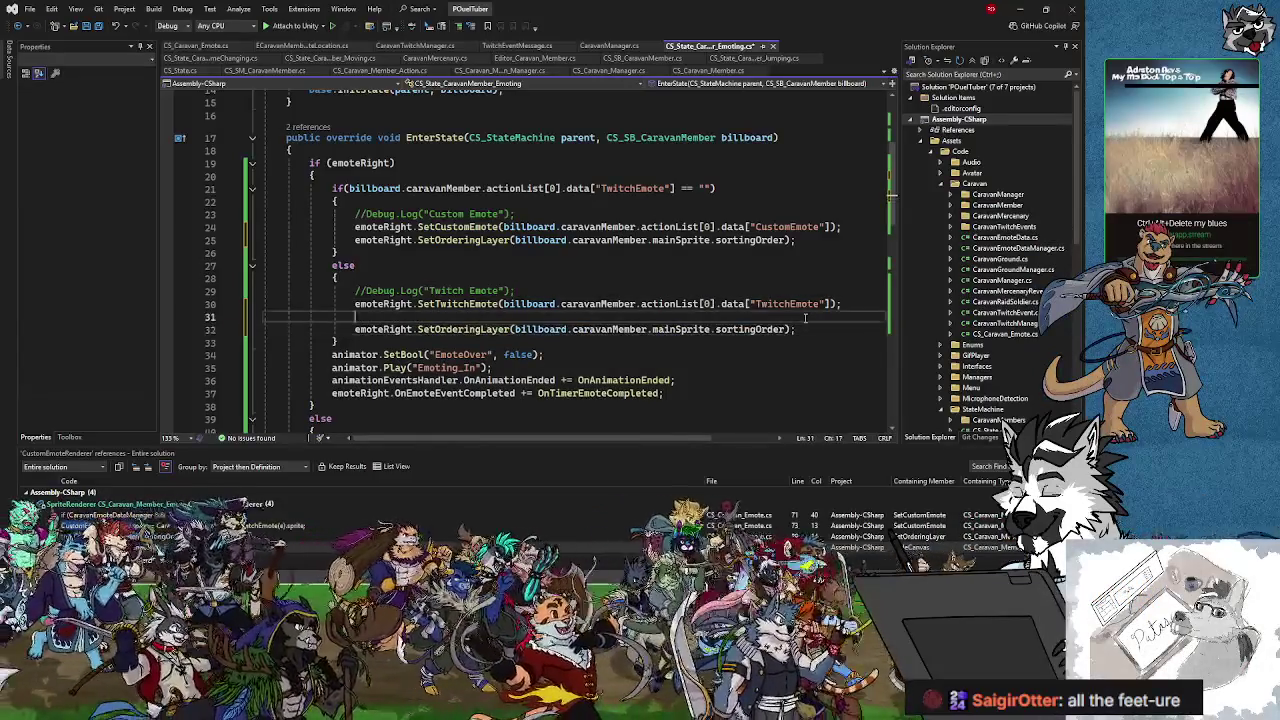
pyautogui.press('BackSpace')
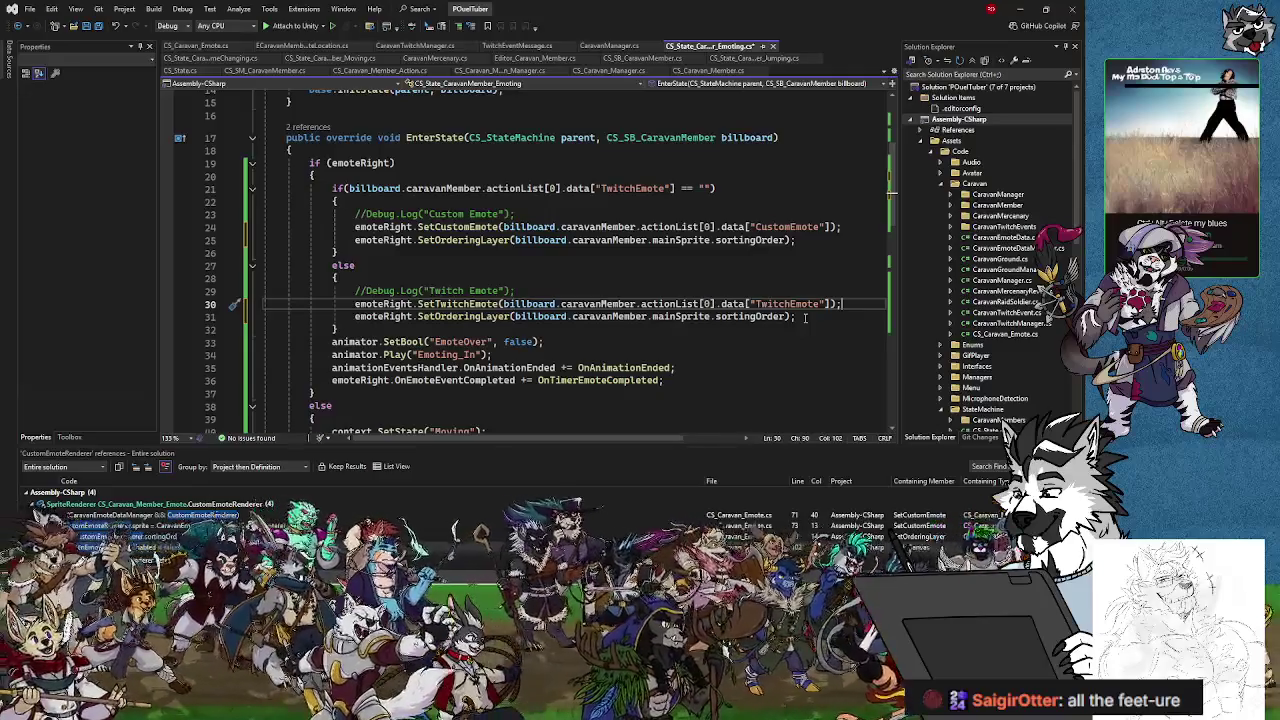
# - Paste the SetOrderingLayer call after the OnAnimationEnded subscription, outside both branches
pyautogui.click(346, 330)
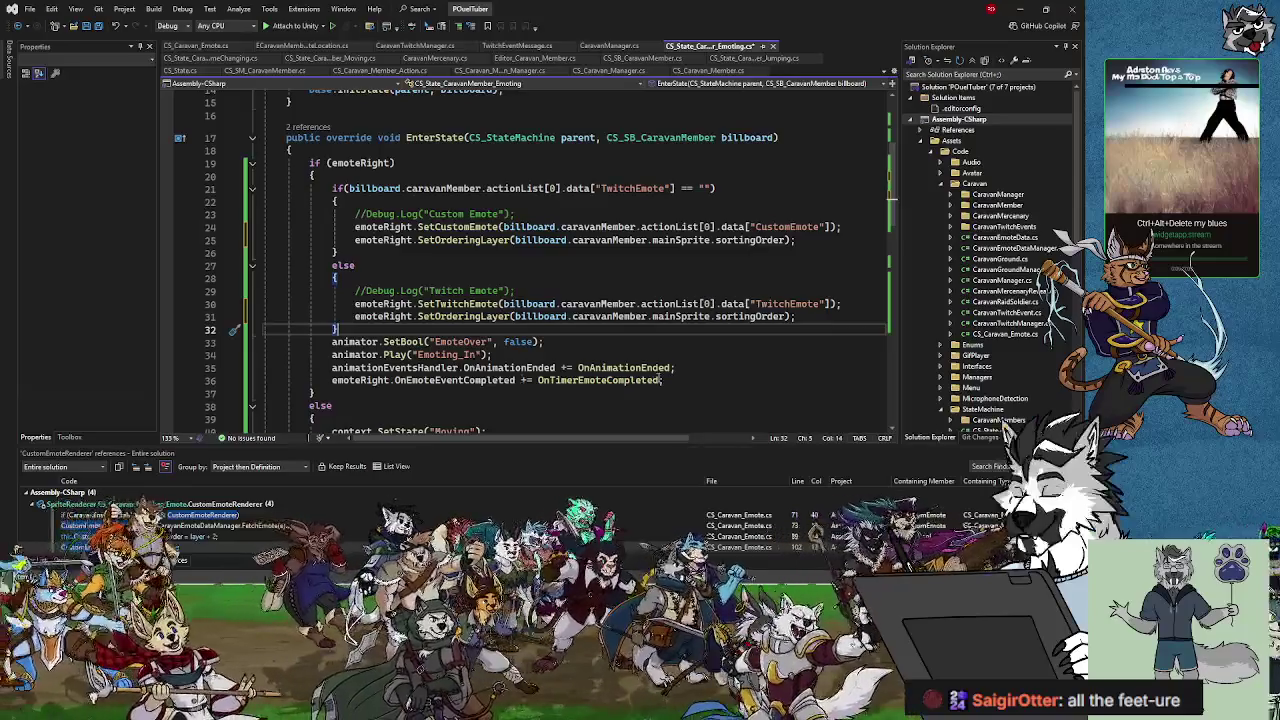
pyautogui.click(686, 368)
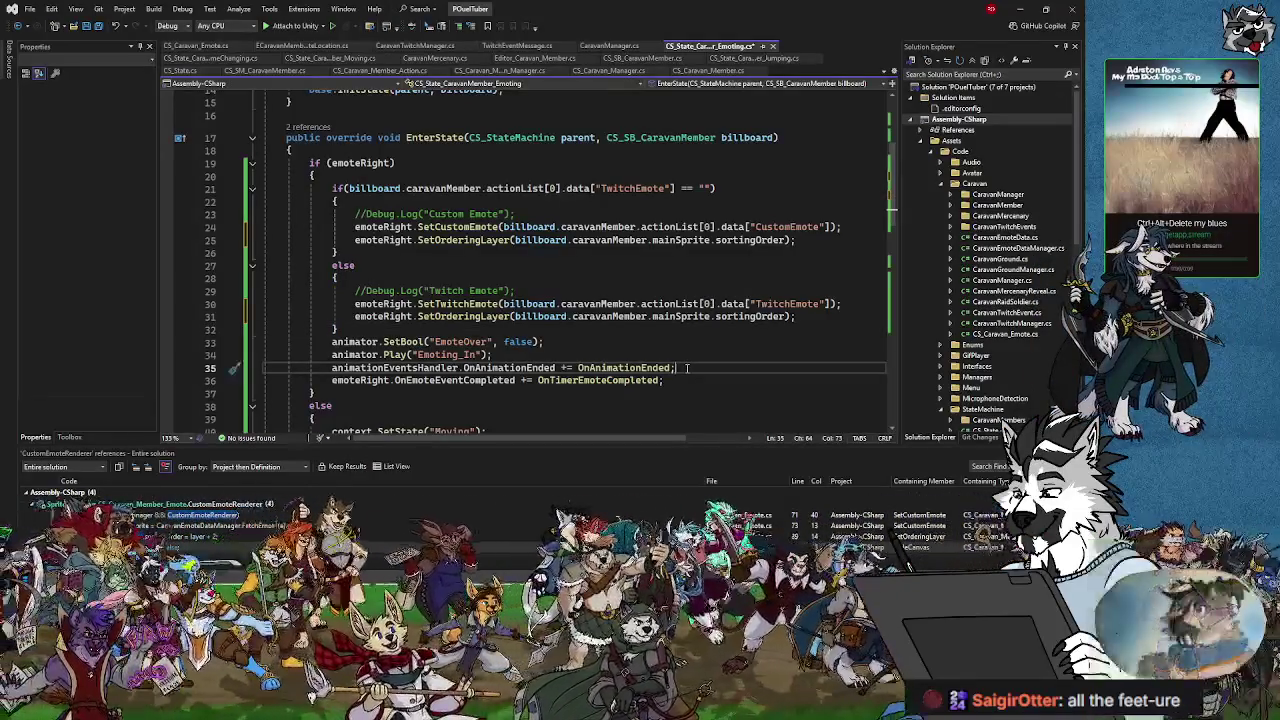
pyautogui.press('Return')
pyautogui.press('Return')
pyautogui.hotkey('ctrl', 'v')
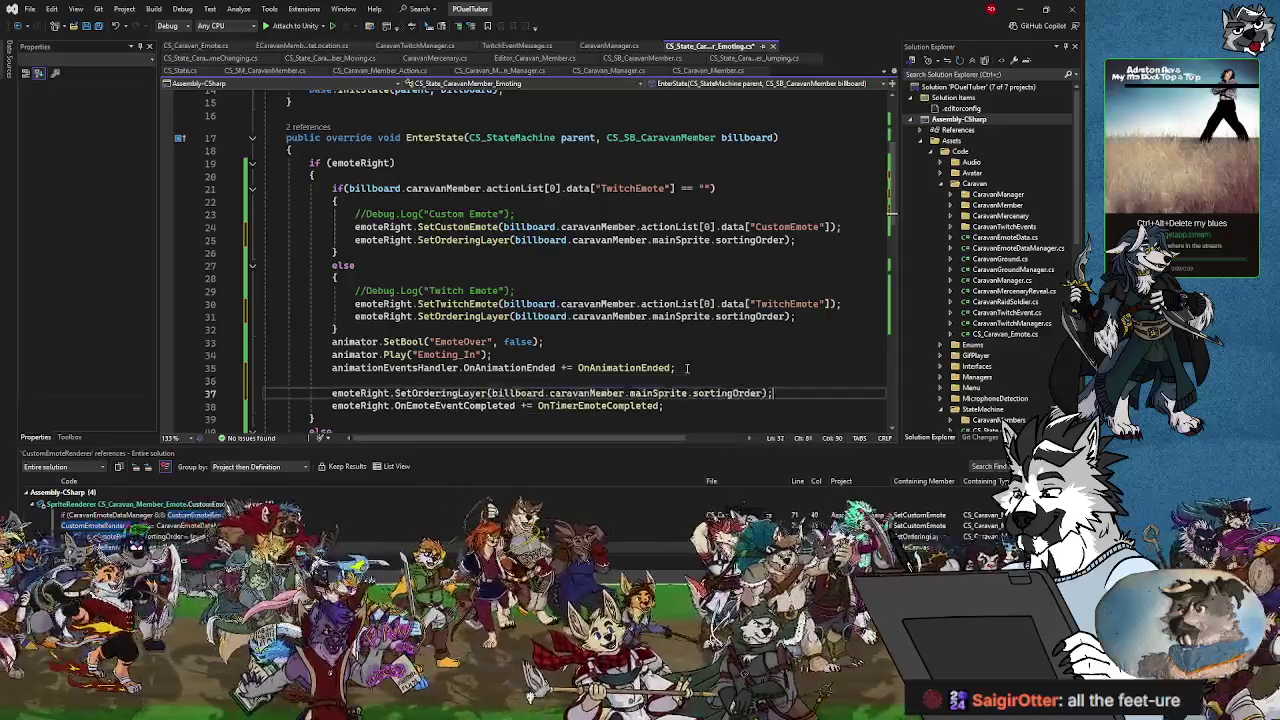
pyautogui.click(696, 367)
pyautogui.press('Delete')
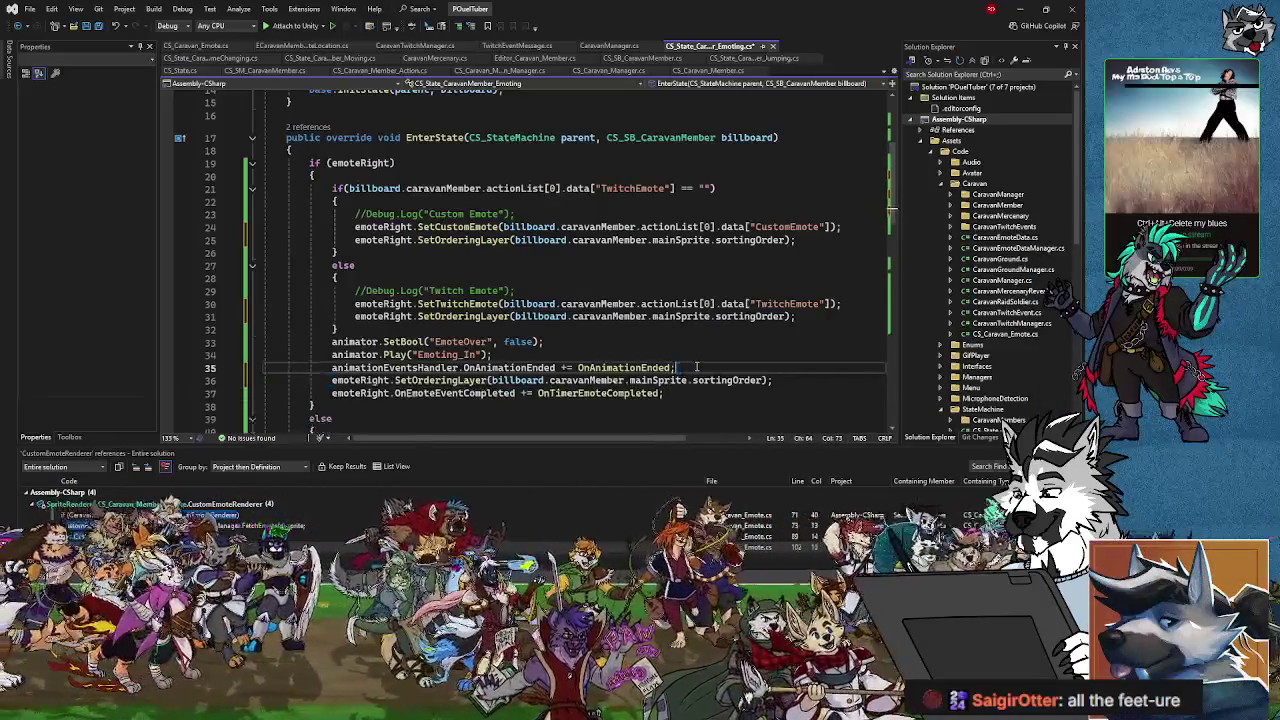
# - Delete the SetOrderingLayer copies from the twitch and custom emote branches
pyautogui.moveTo(826, 320); pyautogui.dragTo(864, 310)
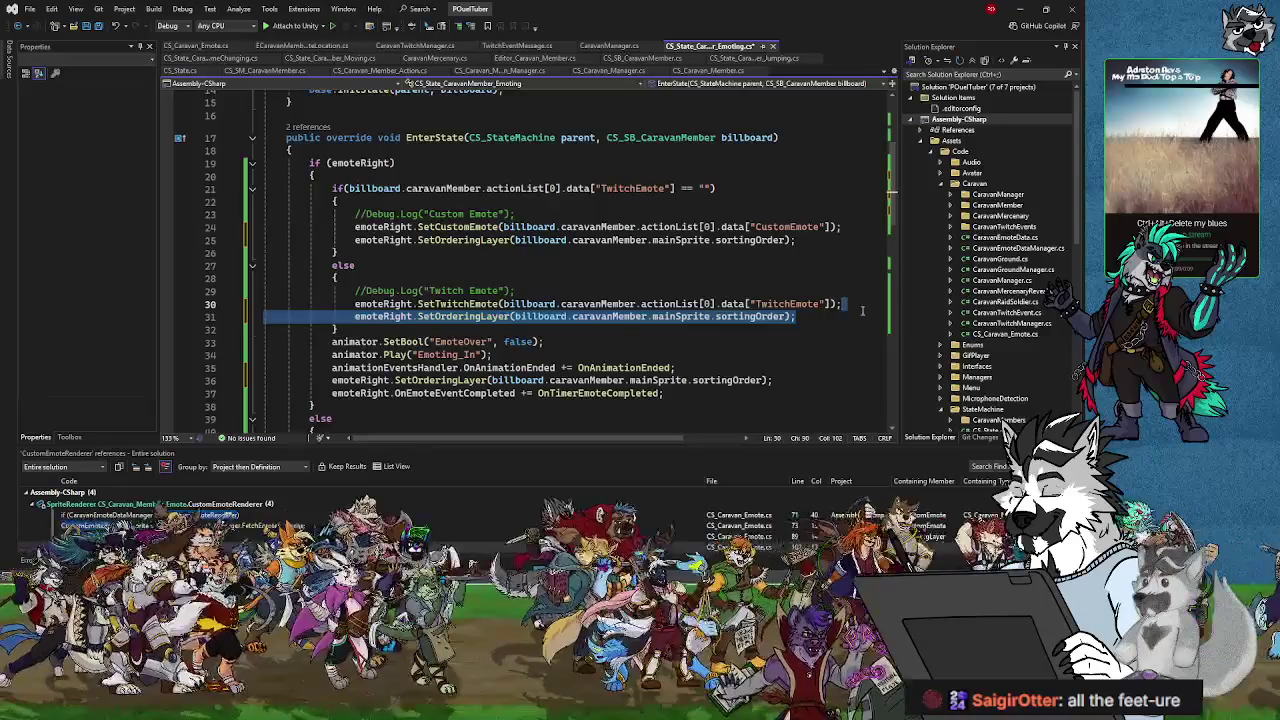
pyautogui.press('Delete')
pyautogui.moveTo(822, 240); pyautogui.dragTo(847, 228)
pyautogui.press('Delete')
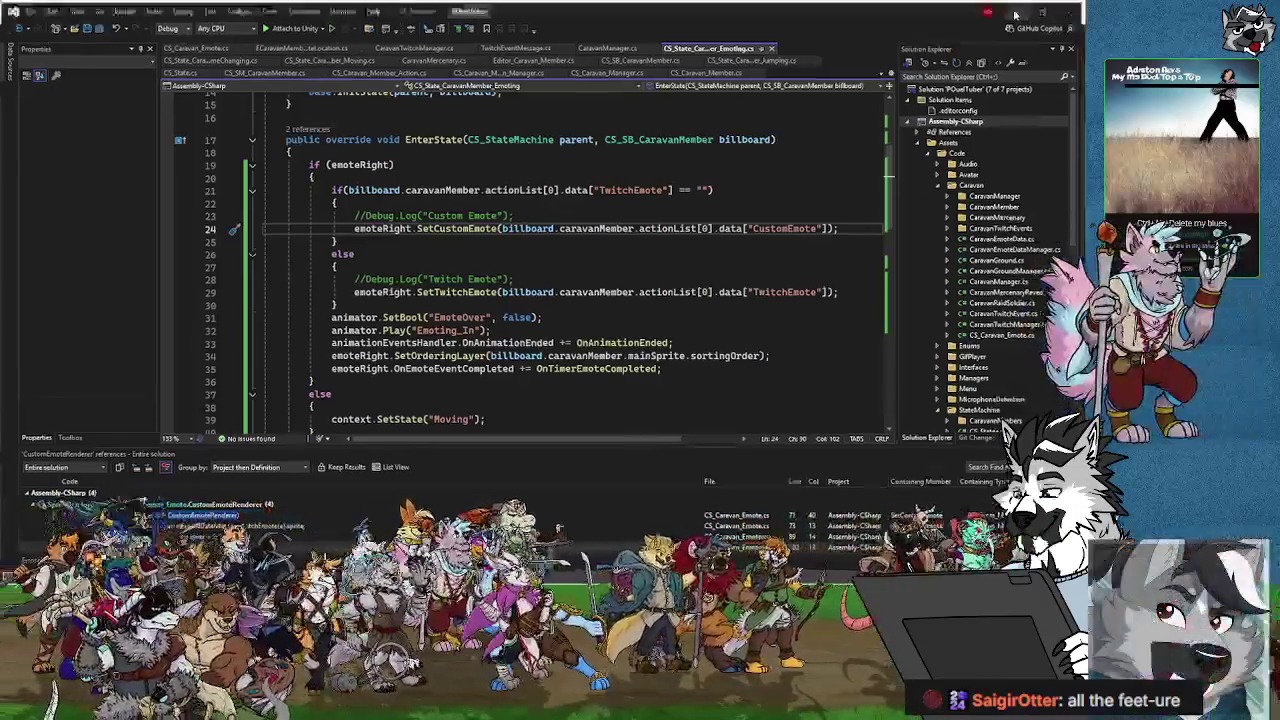
pyautogui.hotkey('alt', 'Tab')
# - Clear the Console's old errors and enter Play mode to test the emote bubble
pyautogui.click(551, 239)
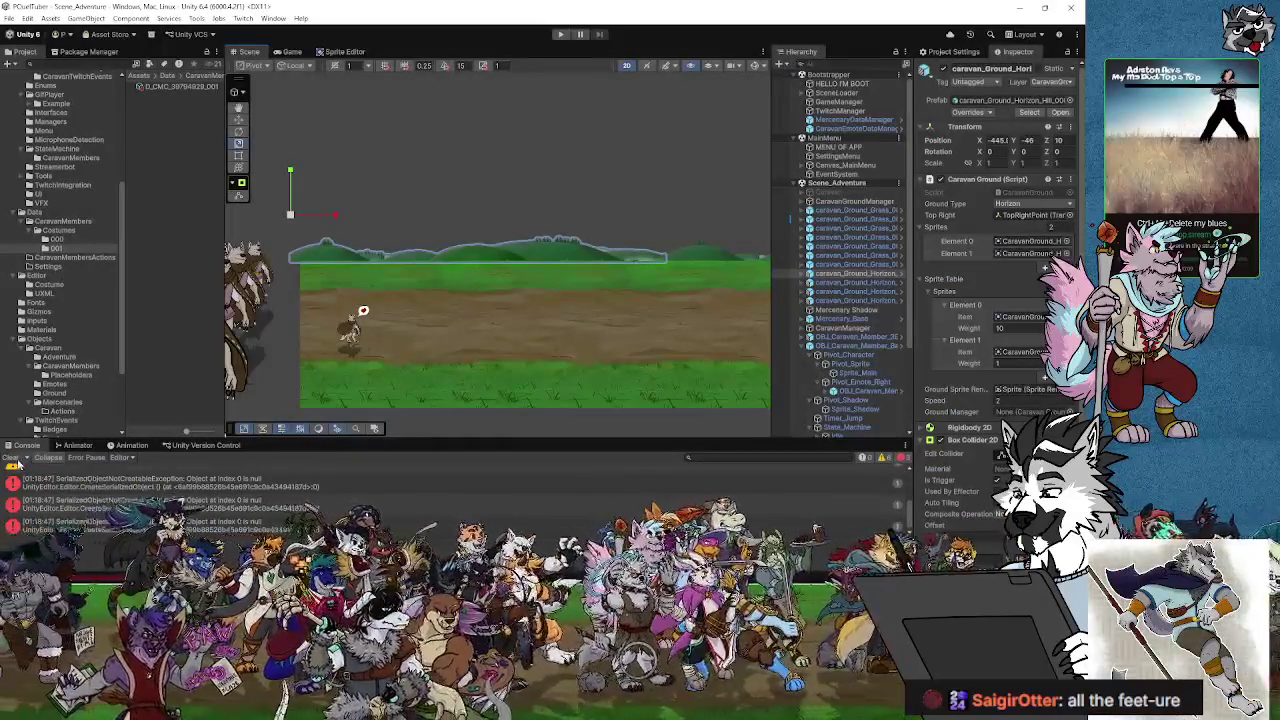
pyautogui.click(11, 457)
pyautogui.hotkey('ctrl', 'p')
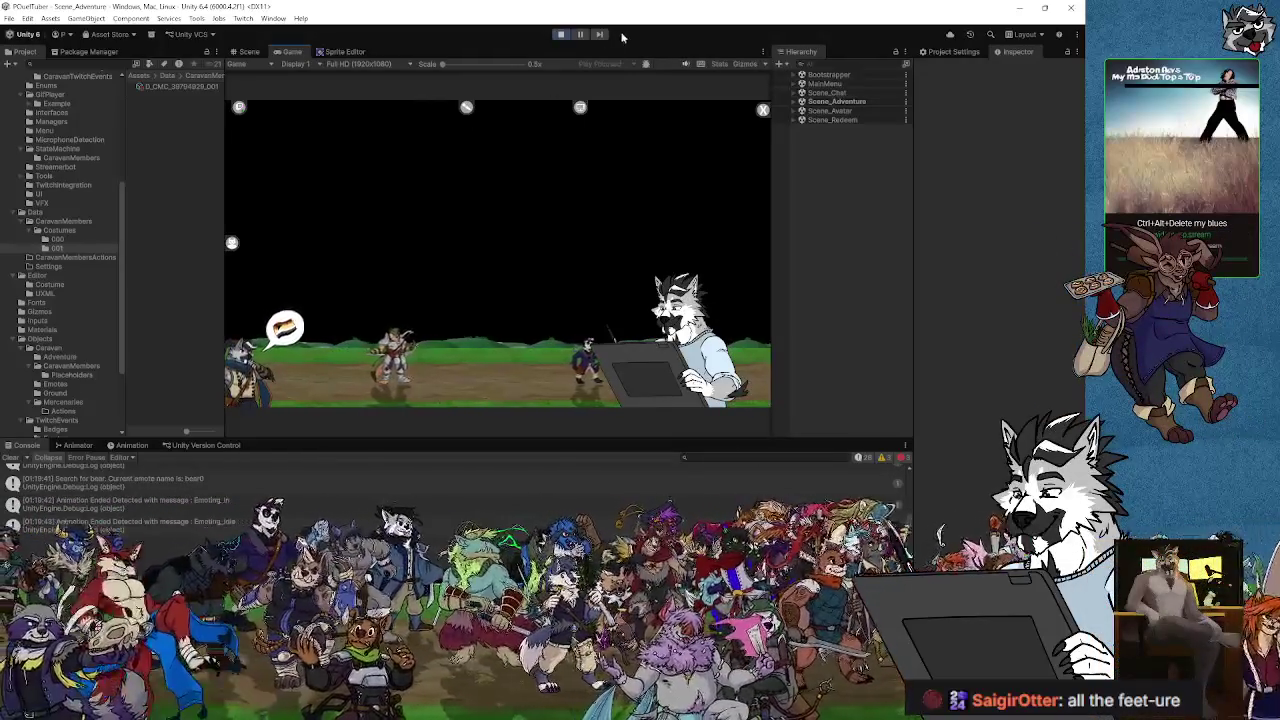
pyautogui.click(580, 34)
pyautogui.click(249, 51)
pyautogui.click(284, 338)
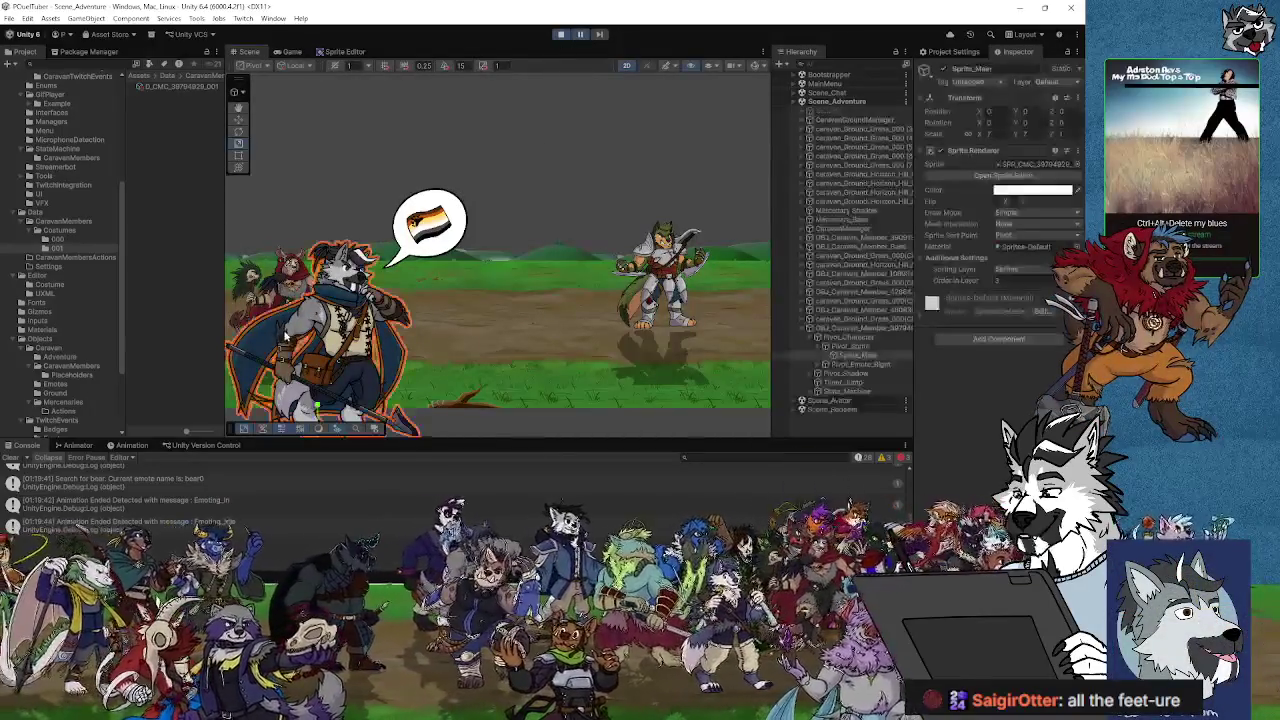
pyautogui.click(857, 329)
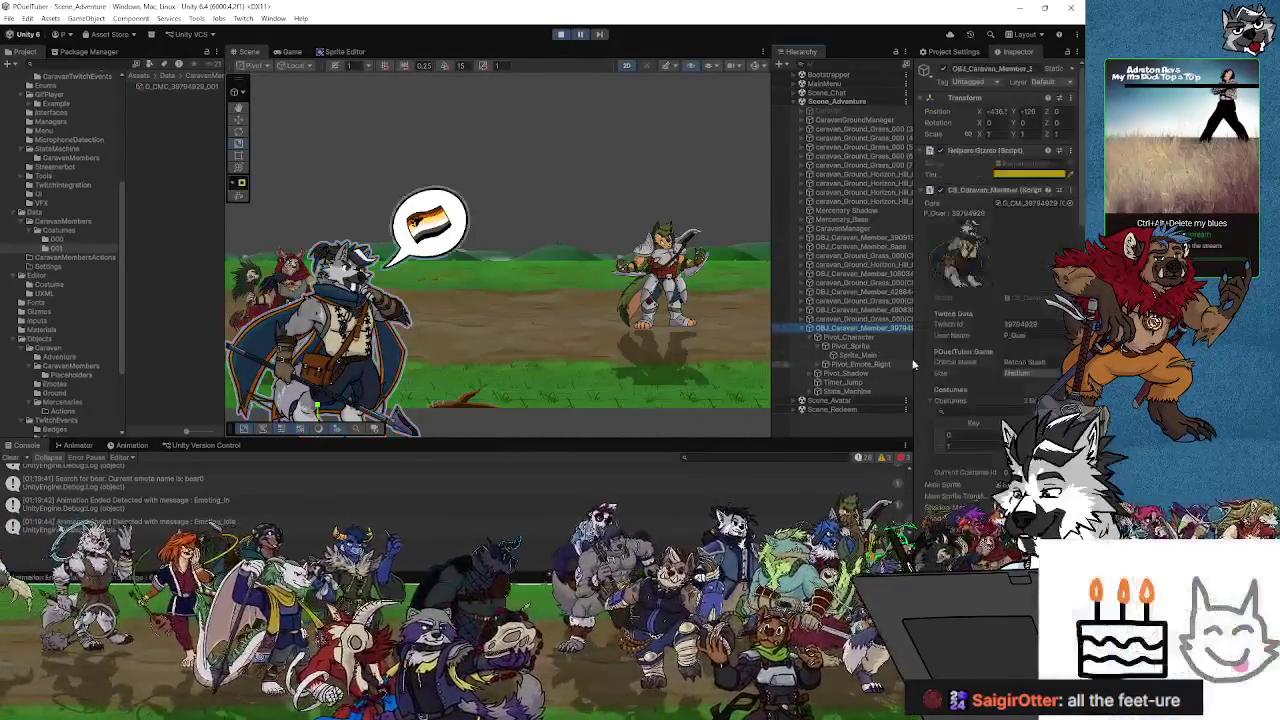
pyautogui.scroll(-5, 980, 457)
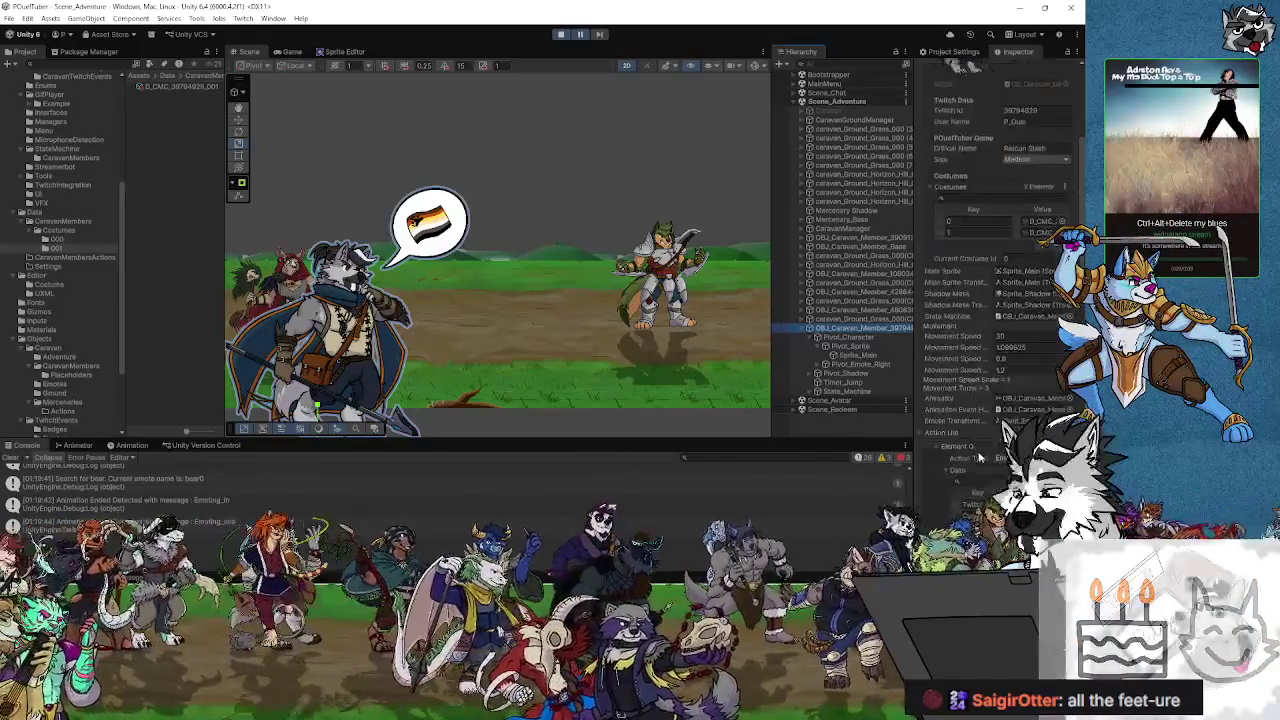
pyautogui.click(866, 356)
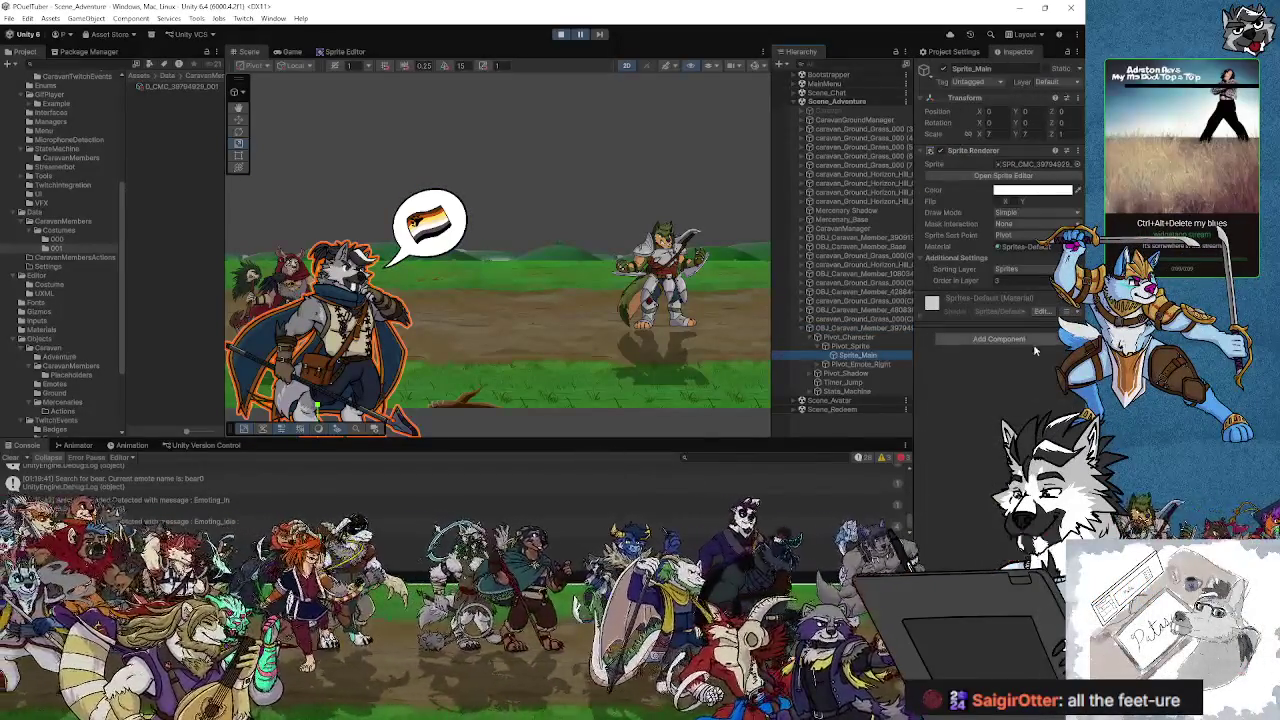
pyautogui.click(1001, 280)
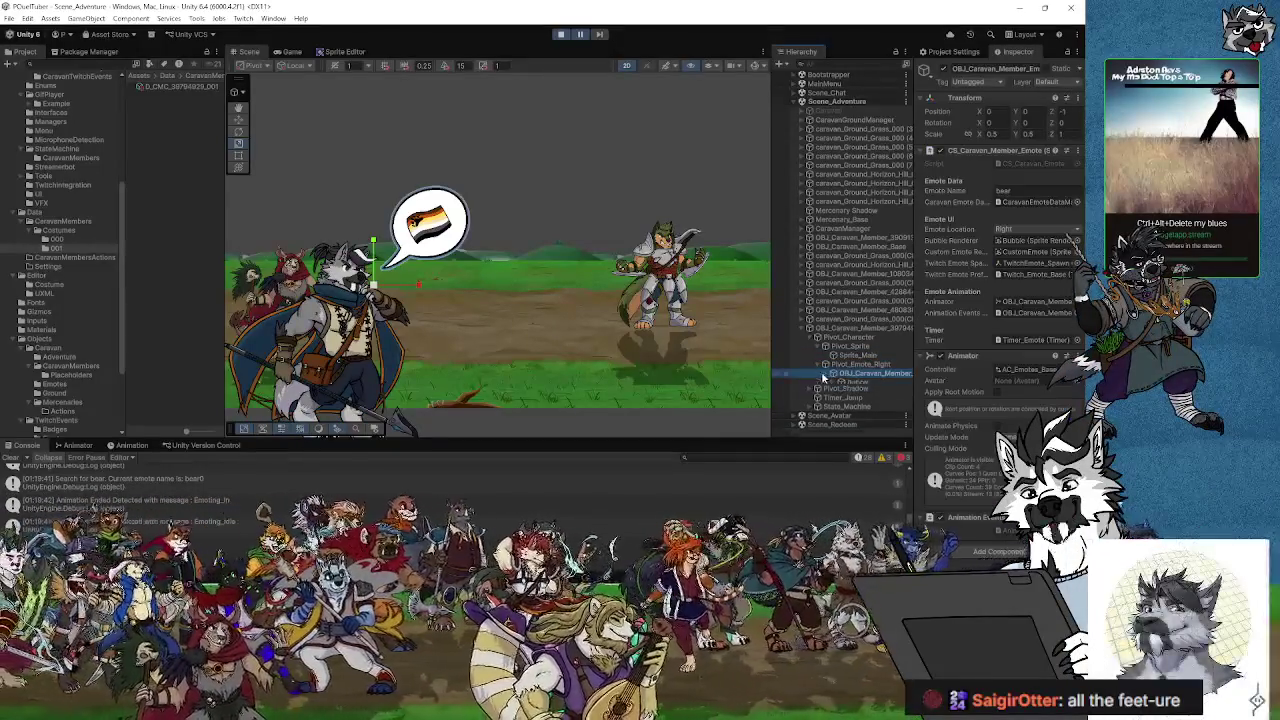
pyautogui.click(833, 373)
pyautogui.click(840, 383)
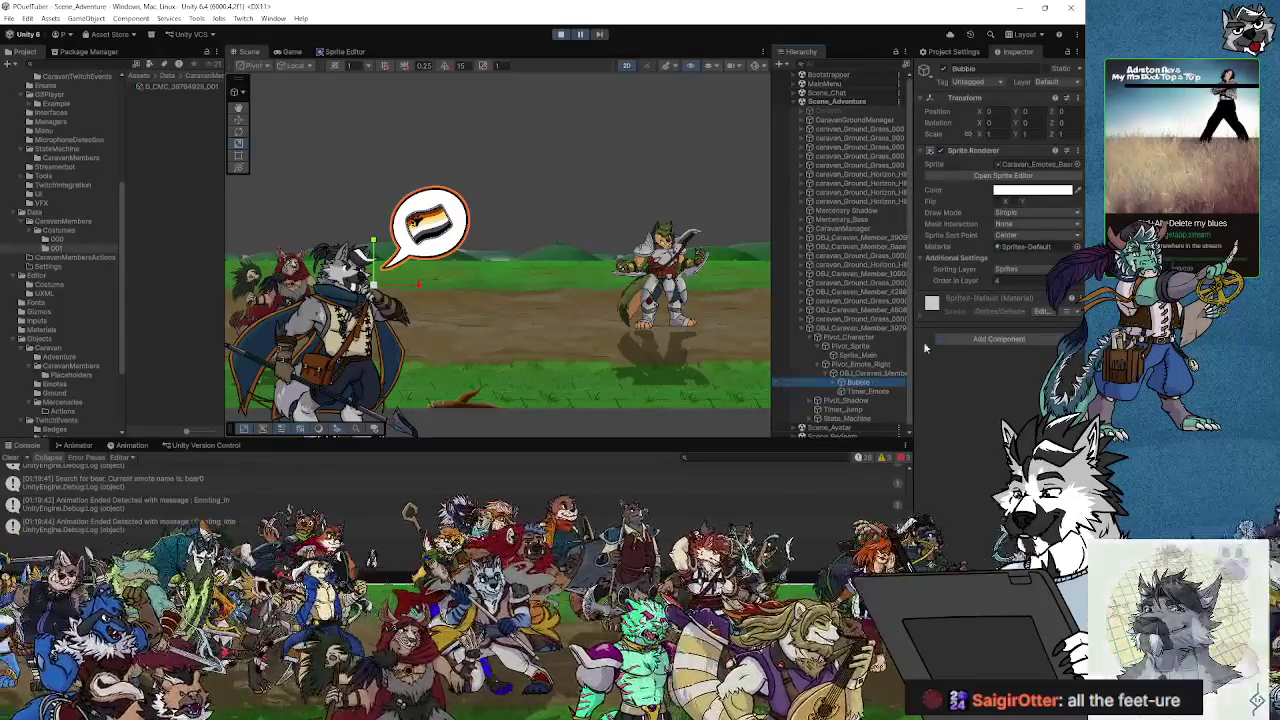
pyautogui.click(836, 383)
pyautogui.click(870, 391)
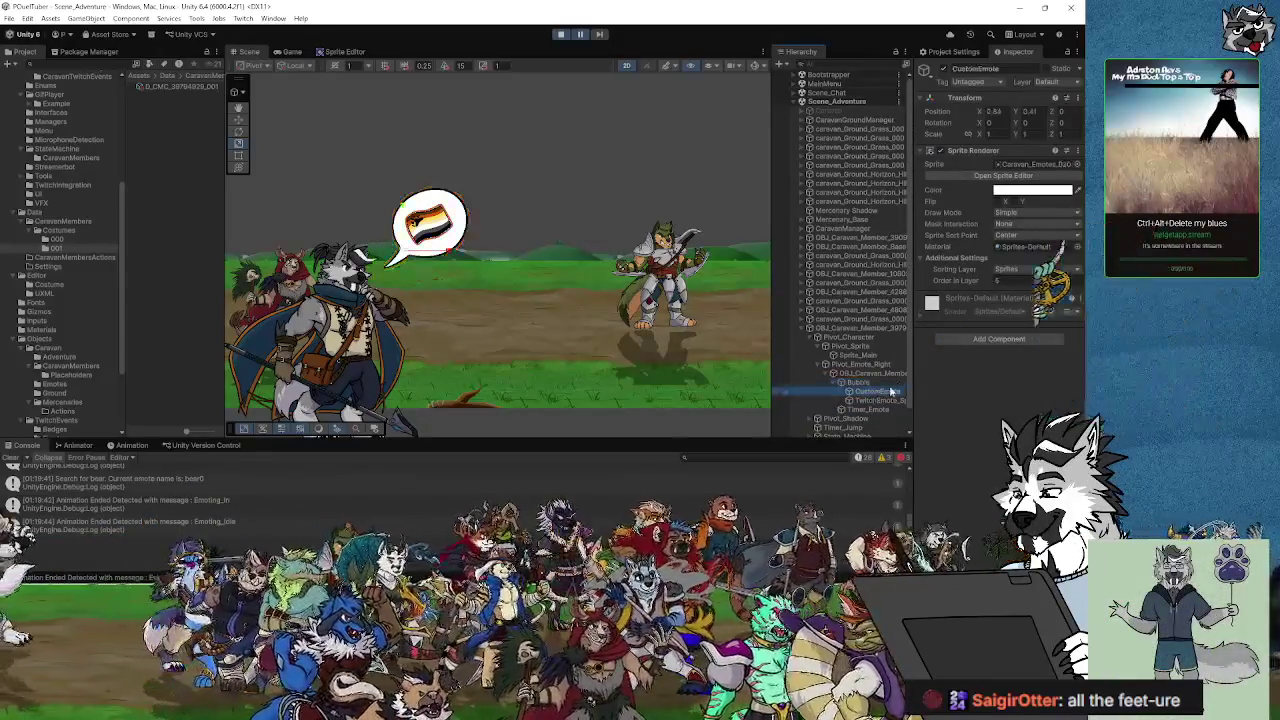
pyautogui.click(878, 400)
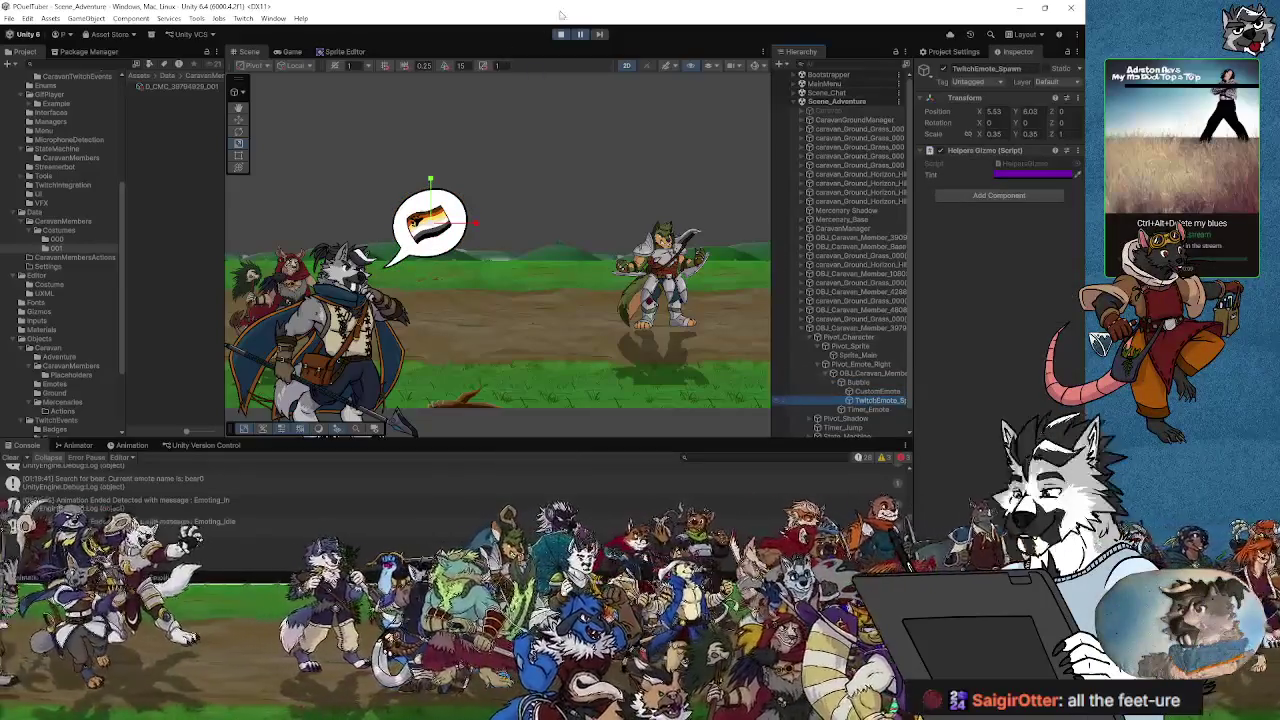
pyautogui.click(291, 51)
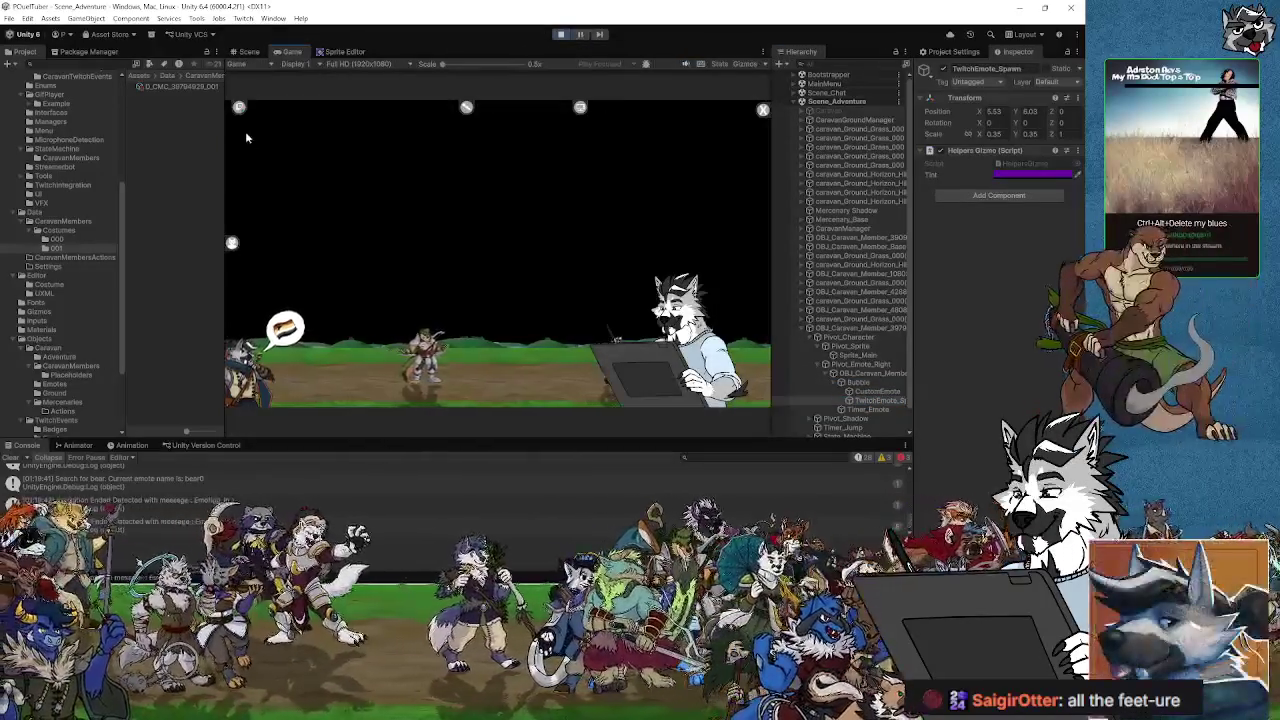
pyautogui.click(239, 106)
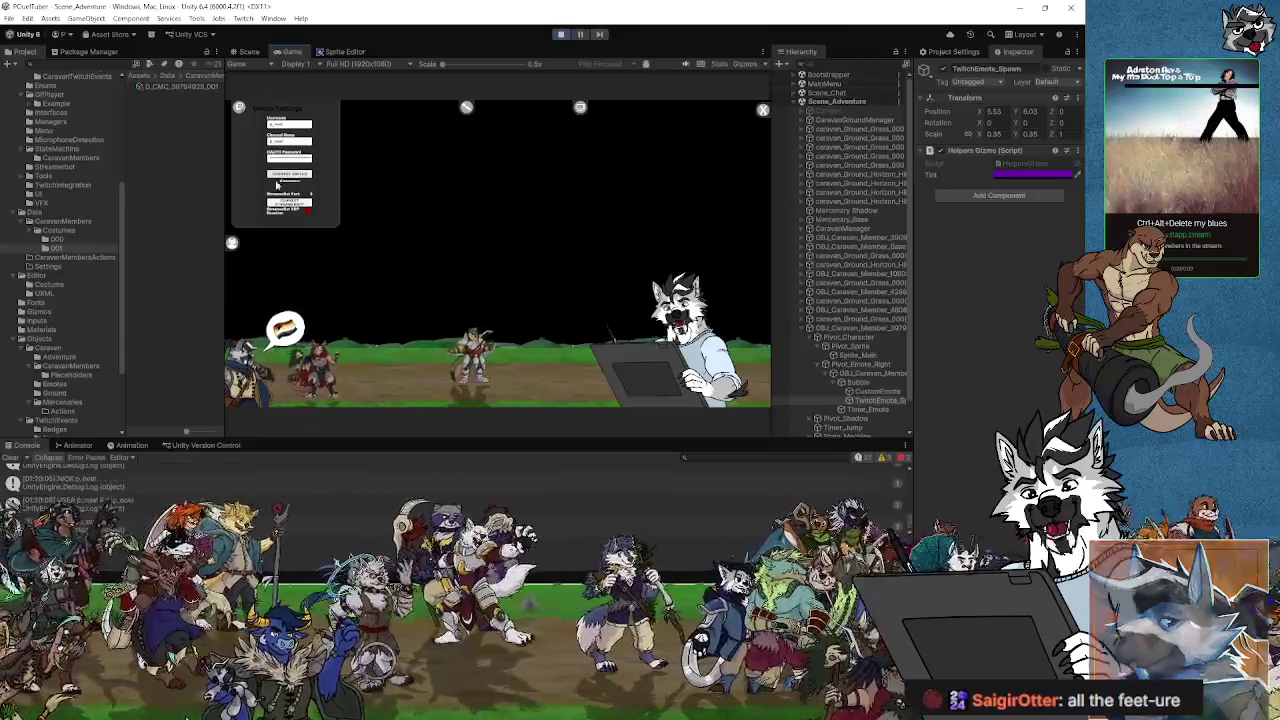
pyautogui.click(293, 181)
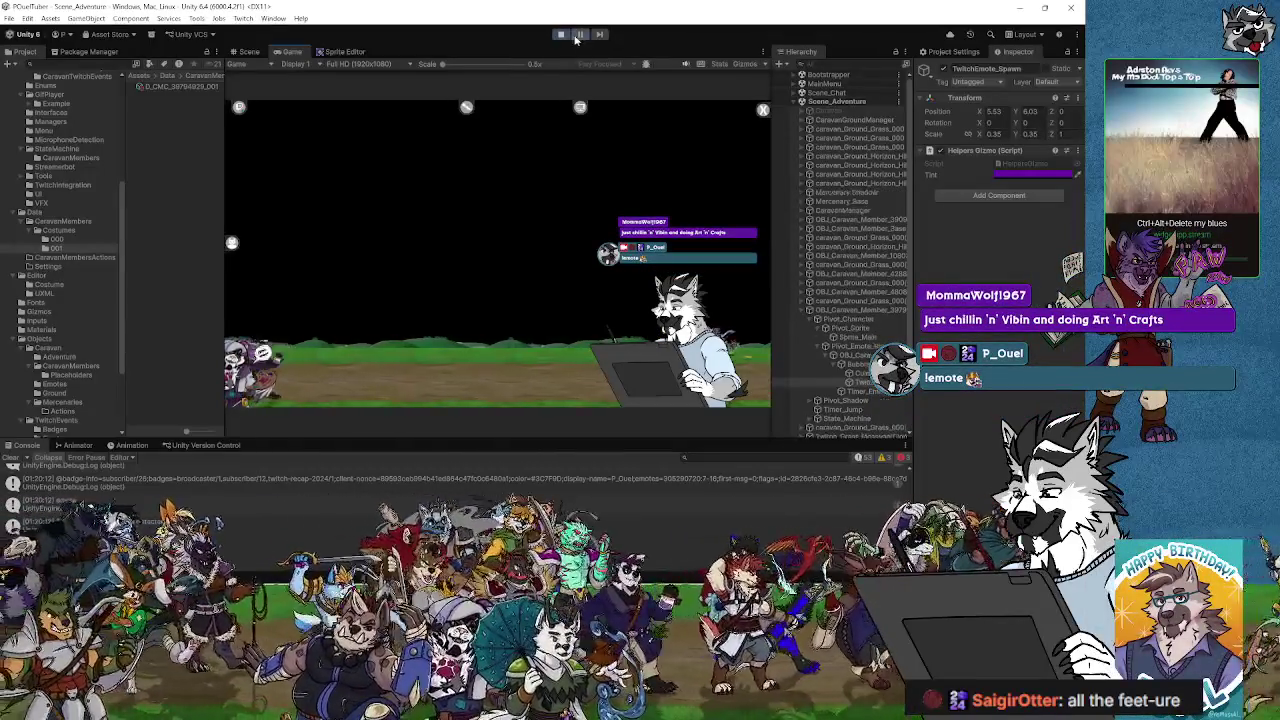
pyautogui.click(581, 35)
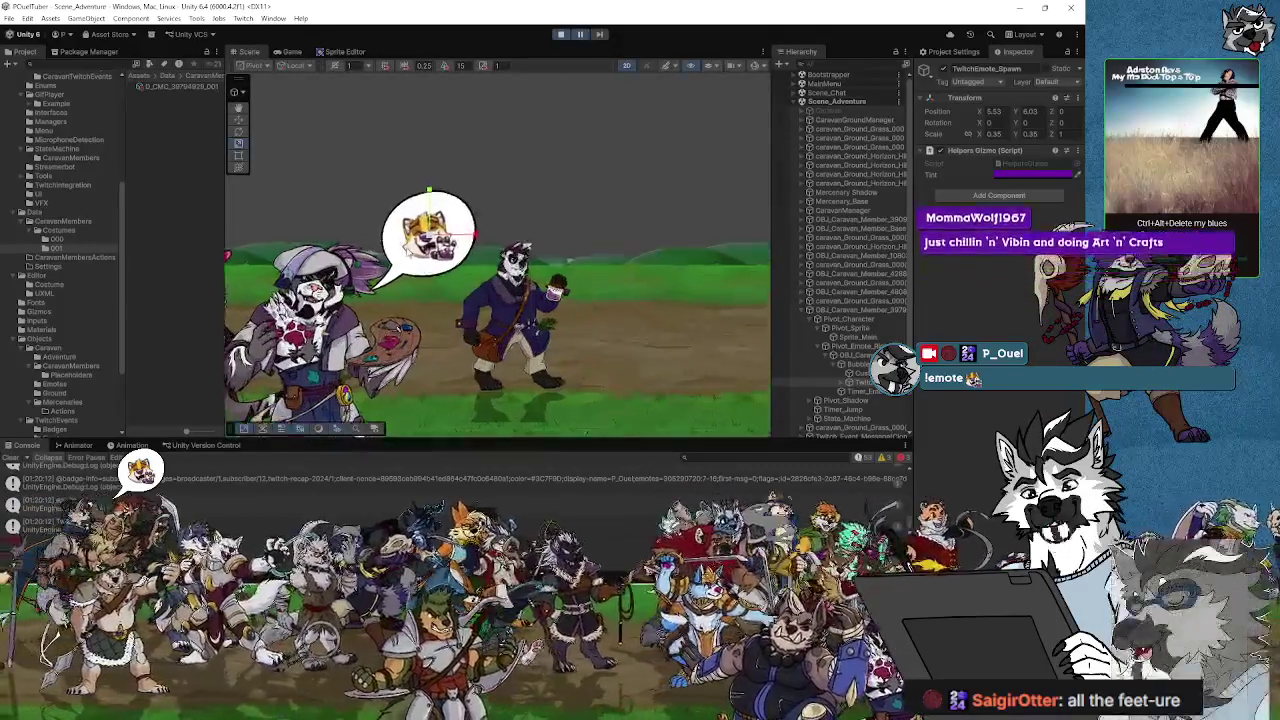
pyautogui.click(290, 51)
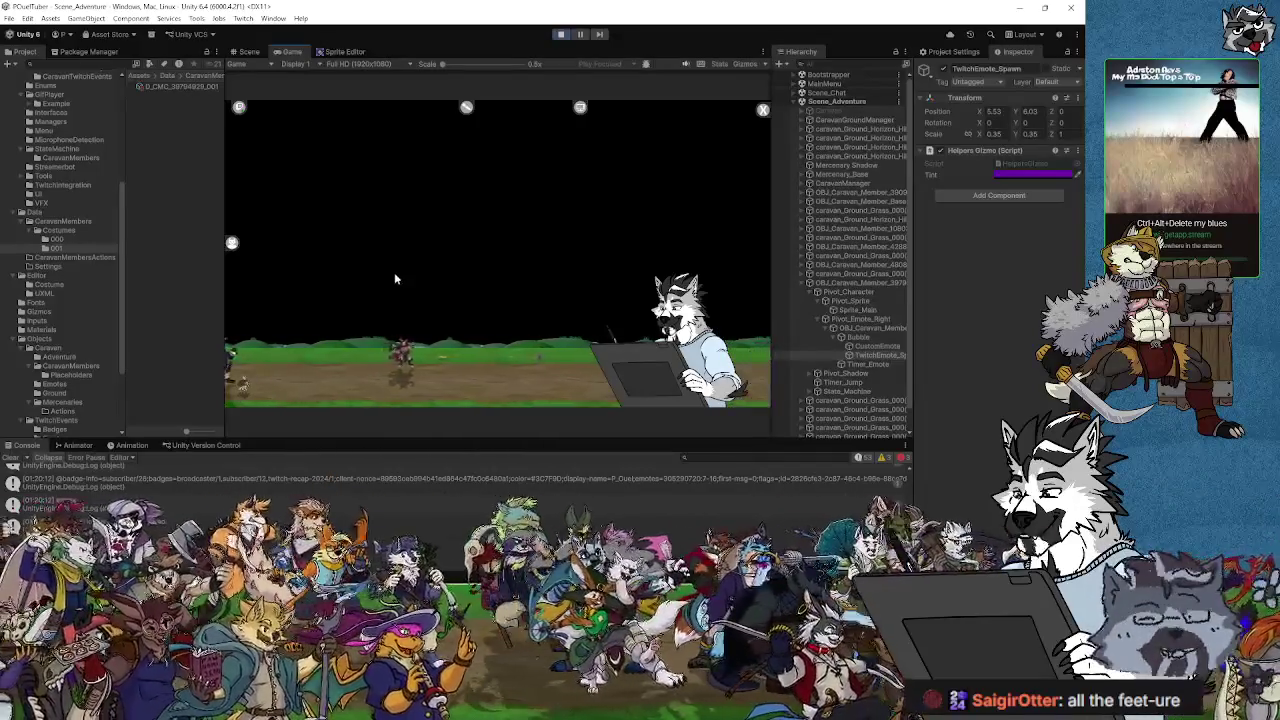
# - Exit Play mode, then zoom and pan the Scene view around the caravan scene
pyautogui.click(561, 35)
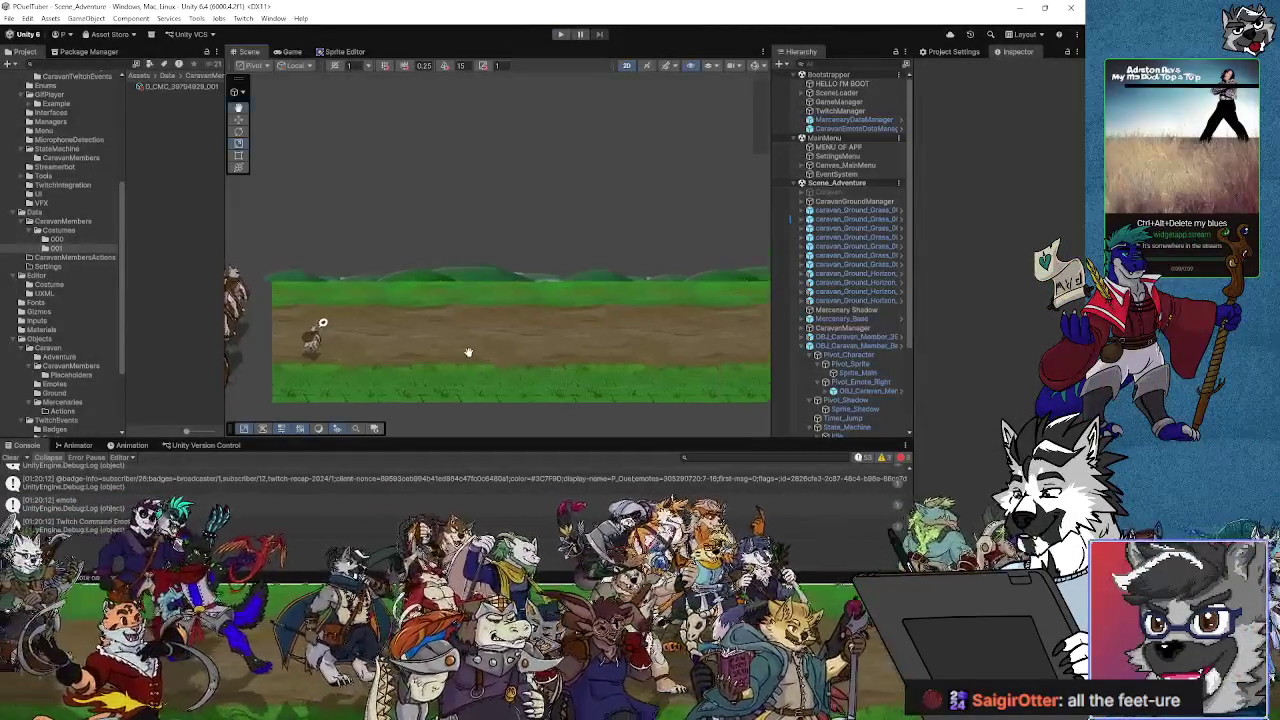
pyautogui.scroll(-3, 482, 331)
pyautogui.moveTo(349, 311)
pyautogui.mouseDown()
pyautogui.moveTo(539, 302)
pyautogui.moveTo(204, 300)
pyautogui.moveTo(474, 330)
pyautogui.mouseUp()
pyautogui.scroll(-3, 583, 286)
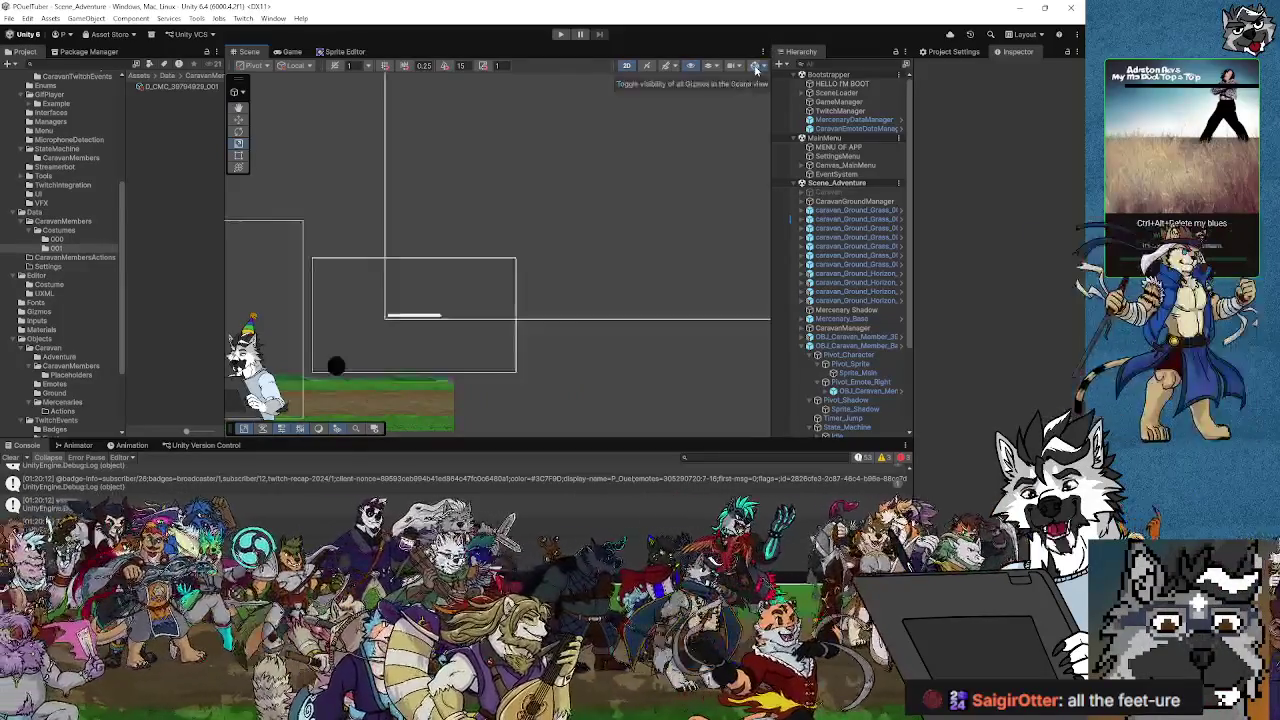
pyautogui.scroll(3, 523, 240)
pyautogui.scroll(-3, 585, 251)
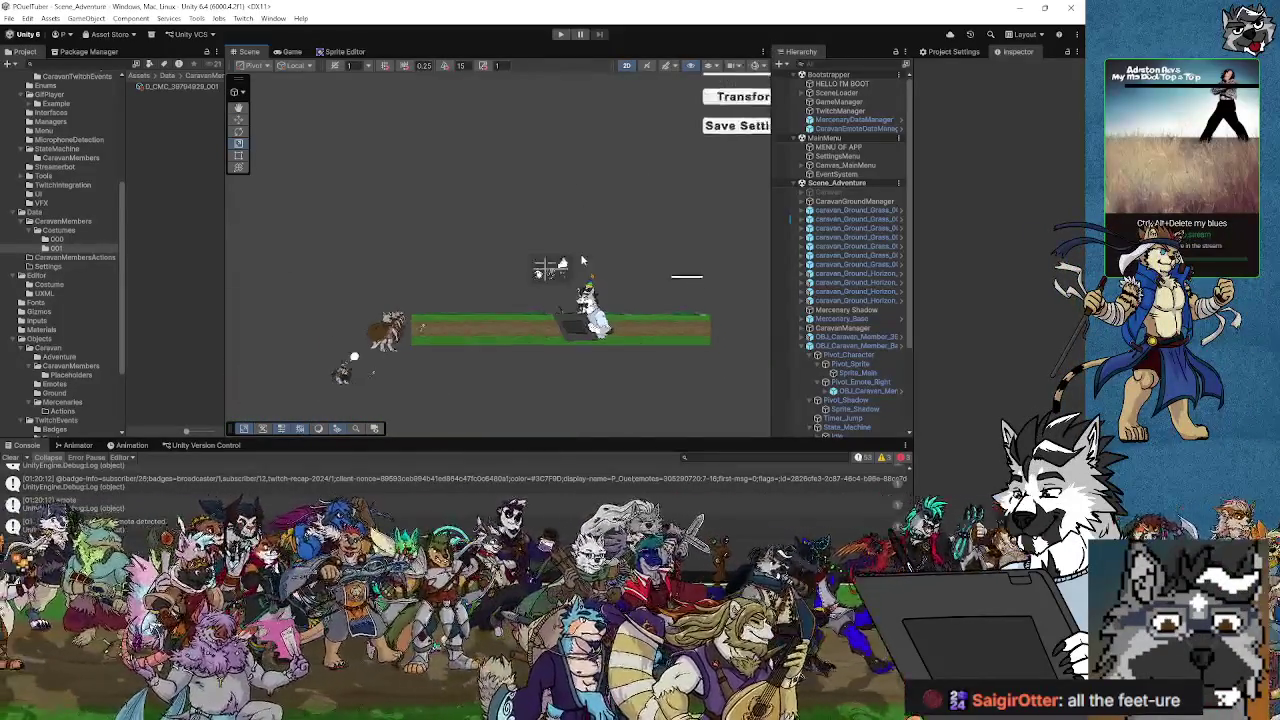
pyautogui.scroll(2, 500, 270)
pyautogui.scroll(2, 424, 281)
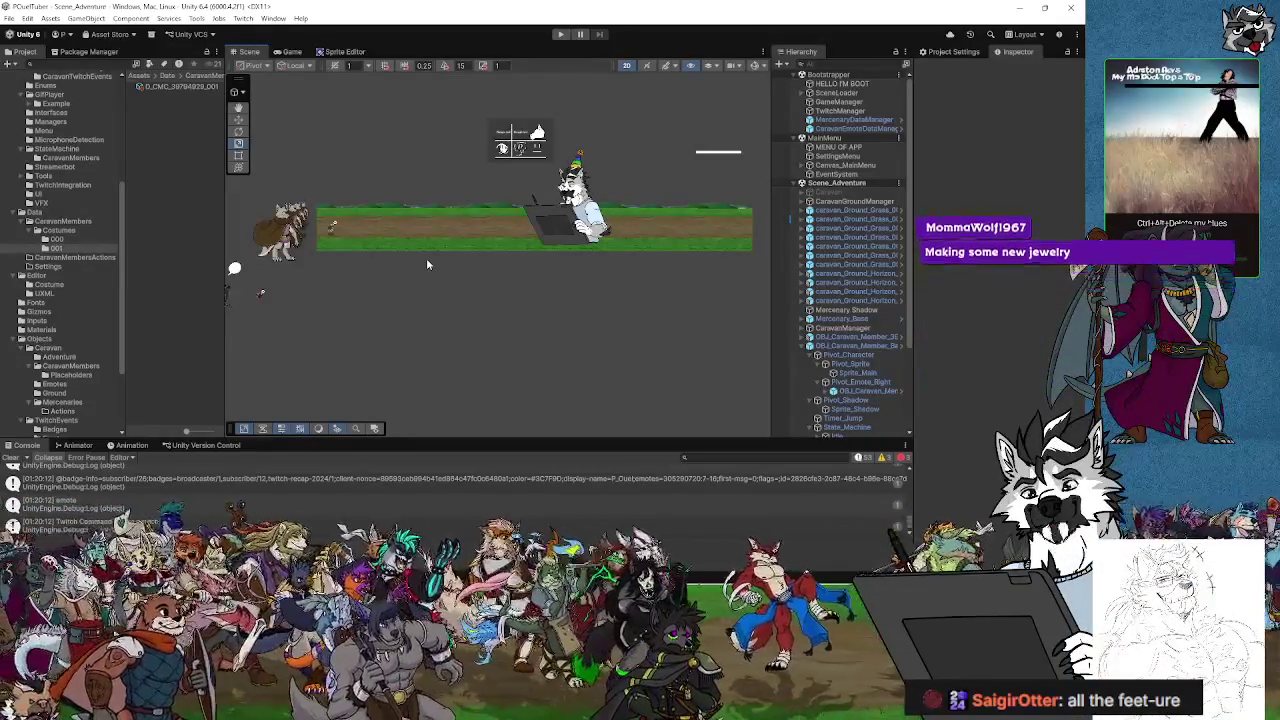
# - Zoom the Scene view out until the caravan, wolf and grass surround the heart-emote character
pyautogui.scroll(6, 330, 312)
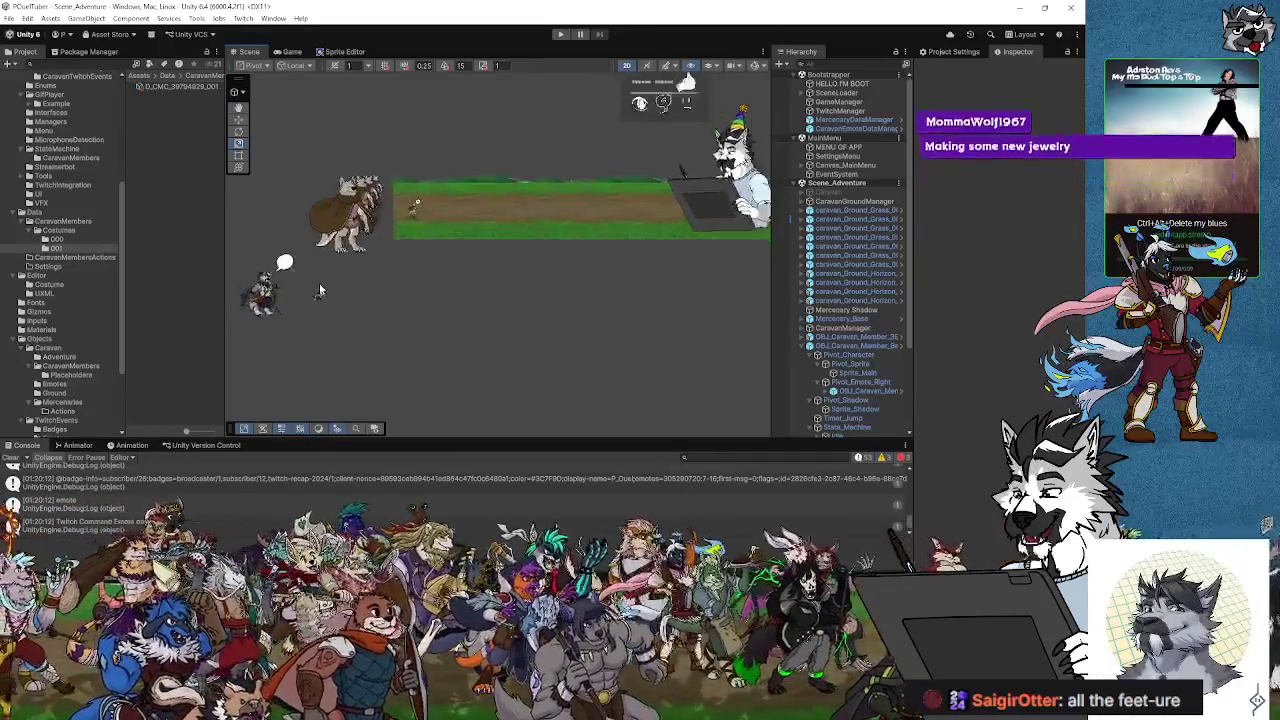
pyautogui.scroll(5, 321, 300)
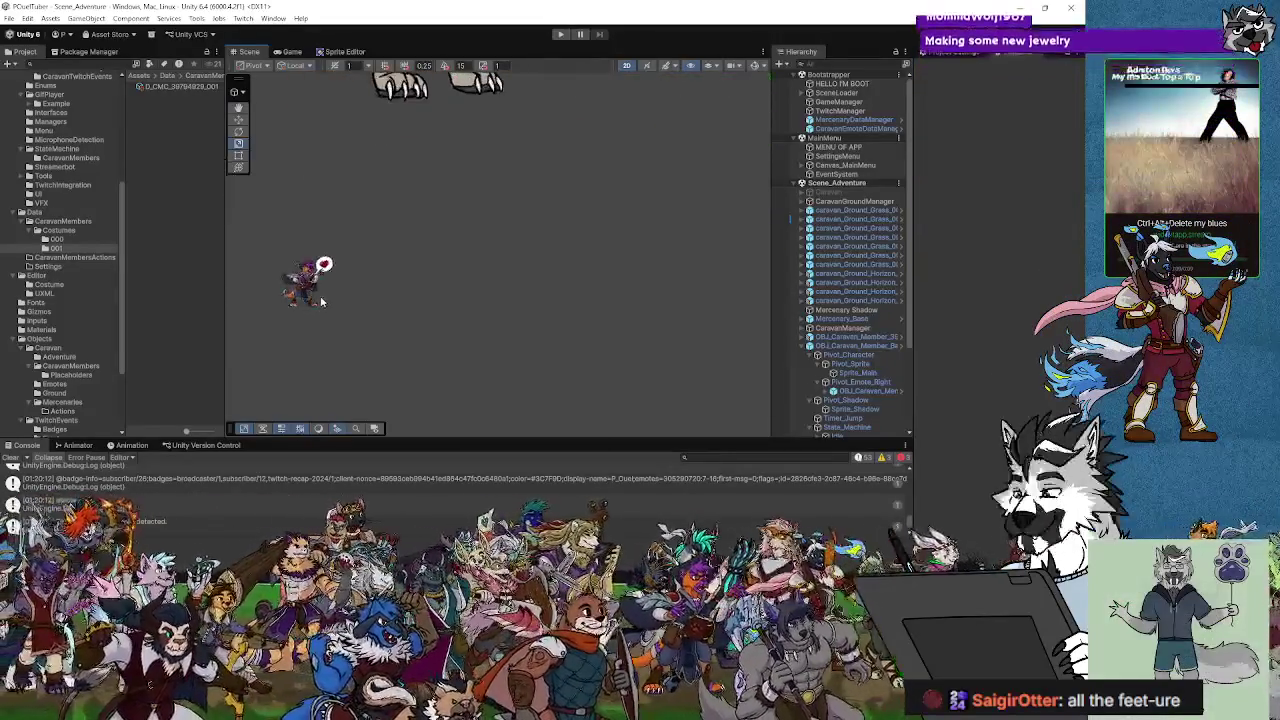
pyautogui.scroll(-5, 400, 282)
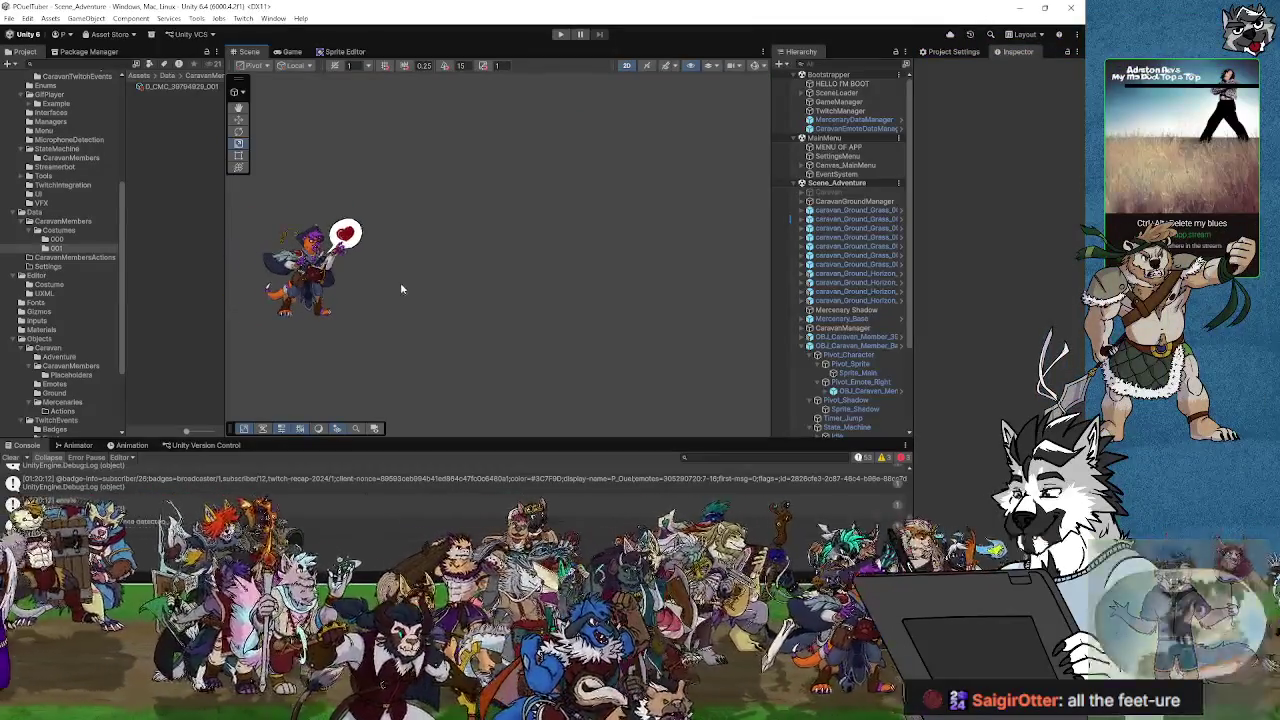
pyautogui.scroll(3, 402, 276)
pyautogui.scroll(-4, 401, 279)
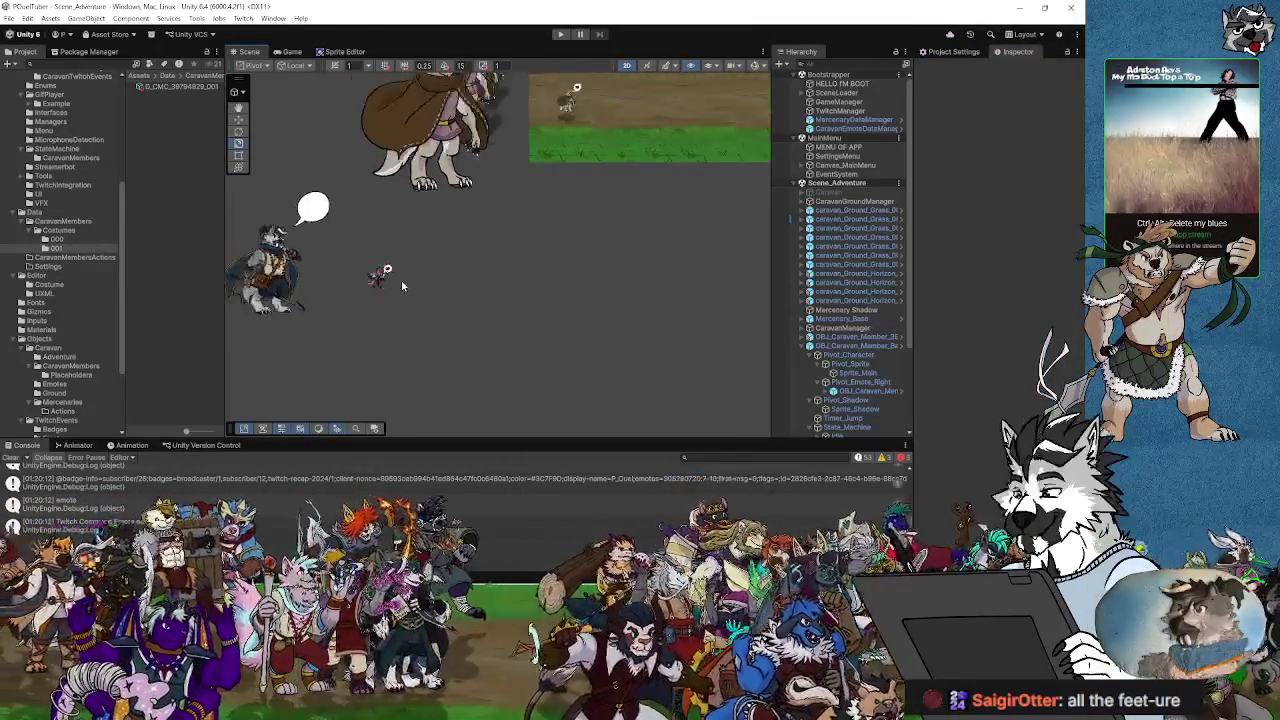
pyautogui.scroll(-2, 402, 282)
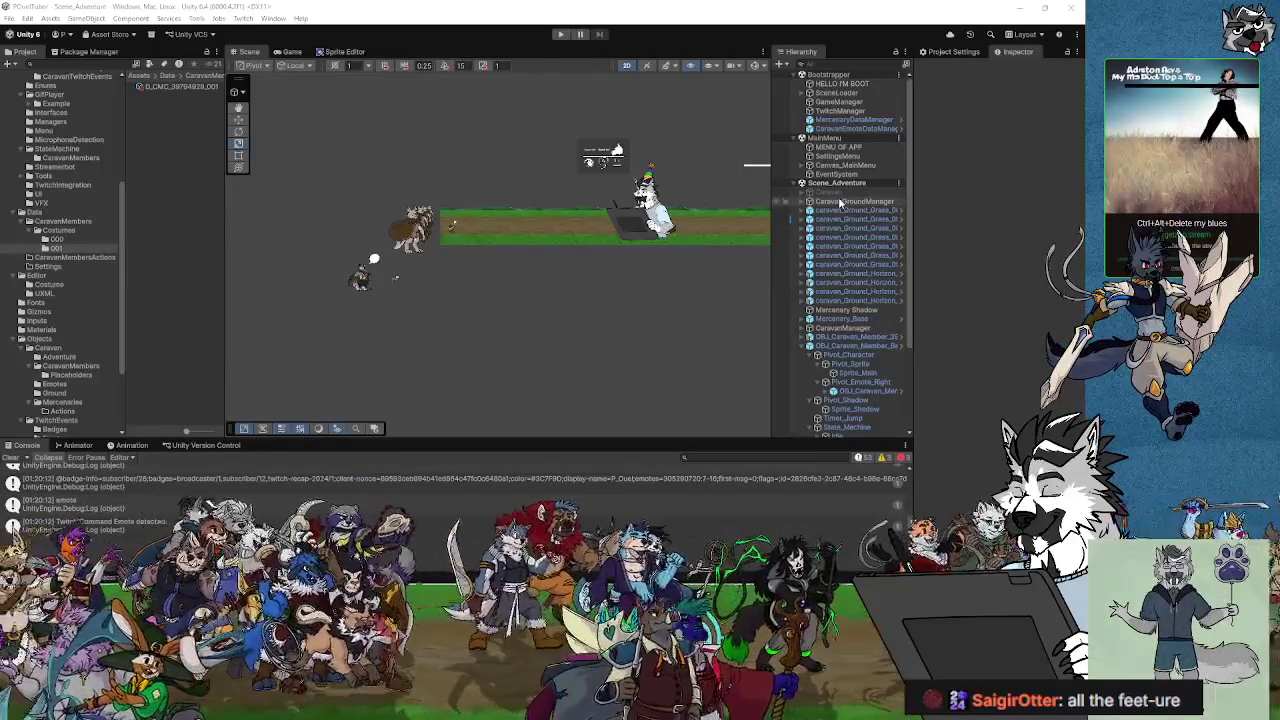
# - Select CaravanManager and scroll its Inspector's empty member lists, then return to Visual Studio
pyautogui.click(842, 328)
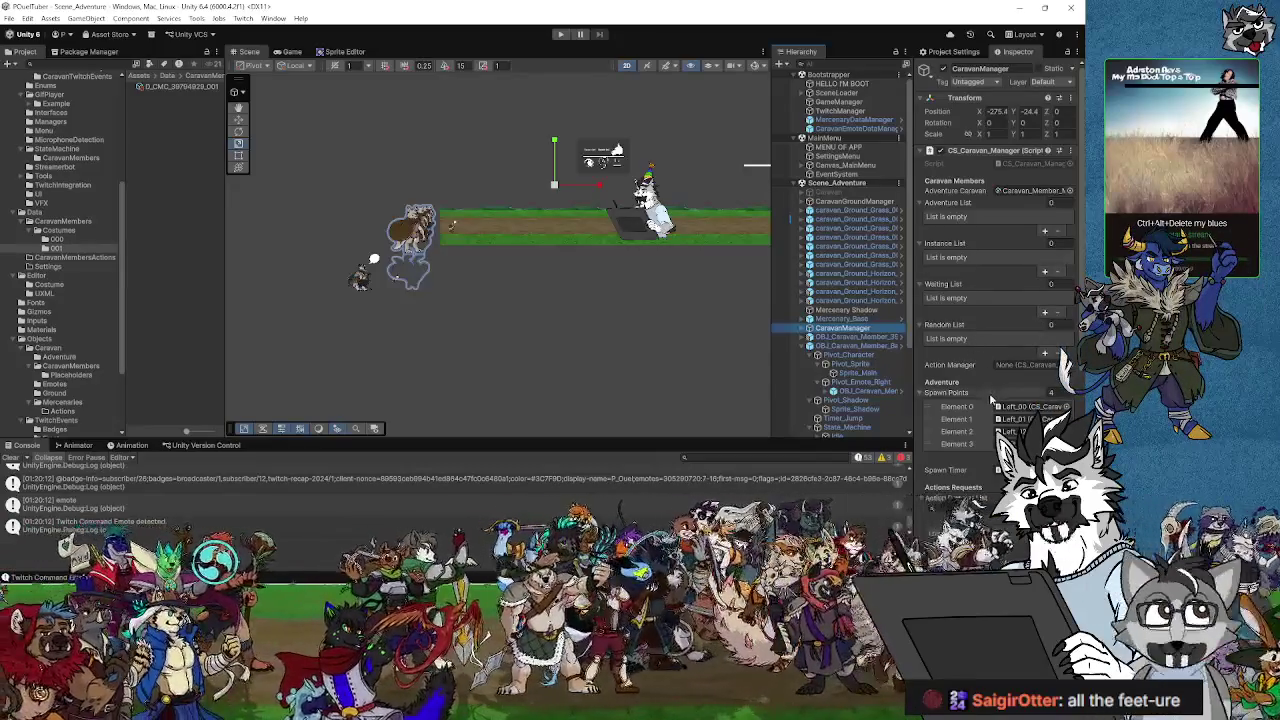
pyautogui.scroll(-3, 987, 476)
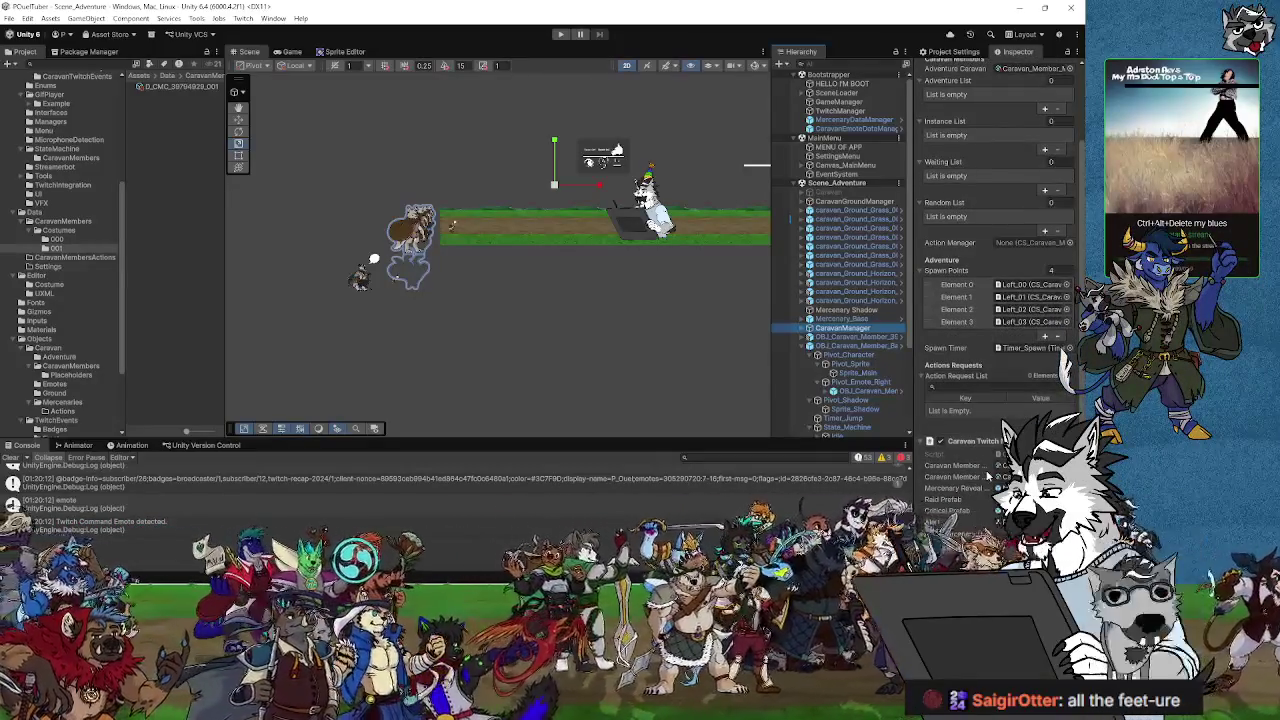
pyautogui.scroll(3, 985, 470)
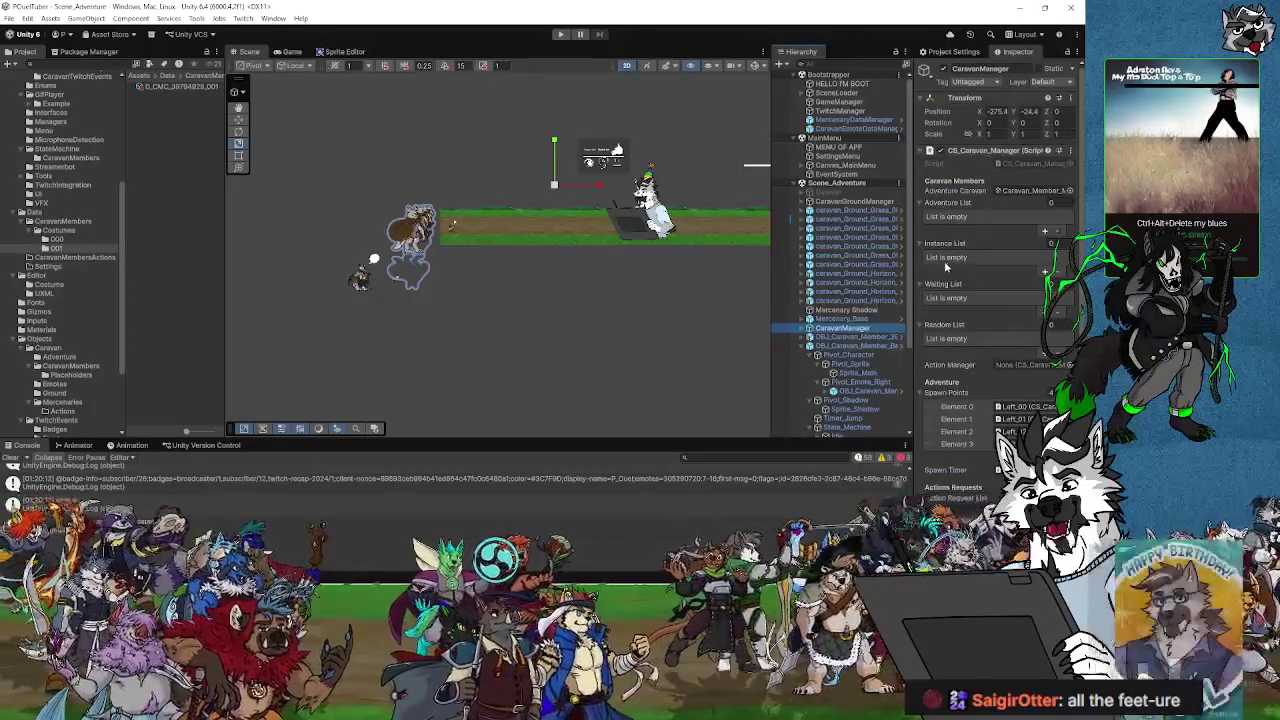
pyautogui.hotkey('alt', 'Tab')
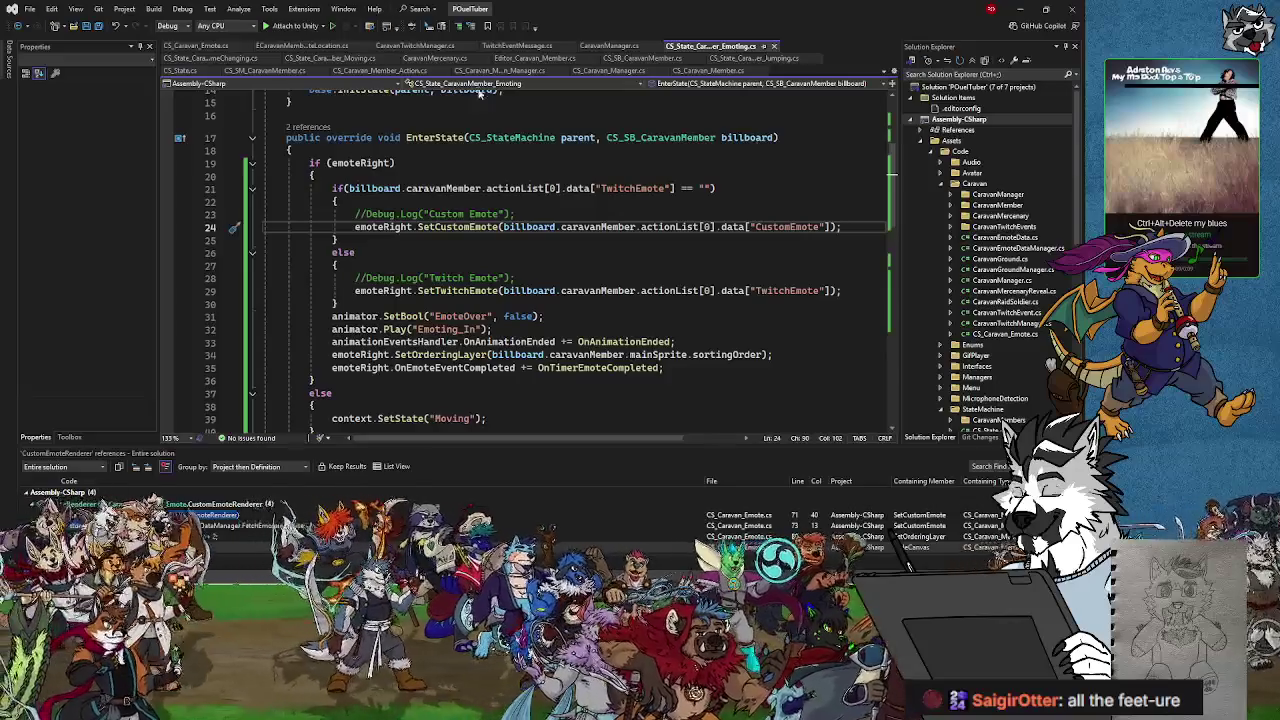
# - Declare '[SerializeField] private CS_Caravan_Member_List AdventurePlaceholder;' below AdventureCaravan in CS_Caravan_Manager.cs and save
pyautogui.click(500, 74)
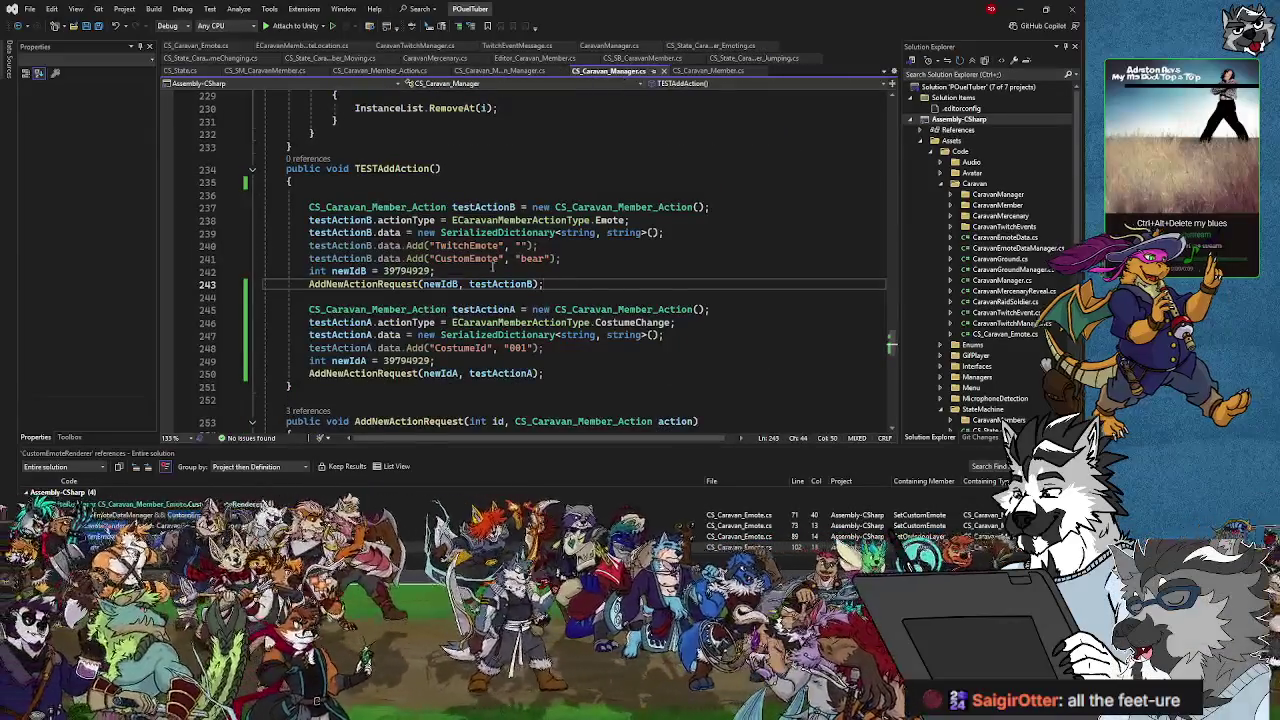
pyautogui.scroll(6, 857, 323)
pyautogui.moveTo(893, 318); pyautogui.dragTo(899, 104)
pyautogui.click(669, 208)
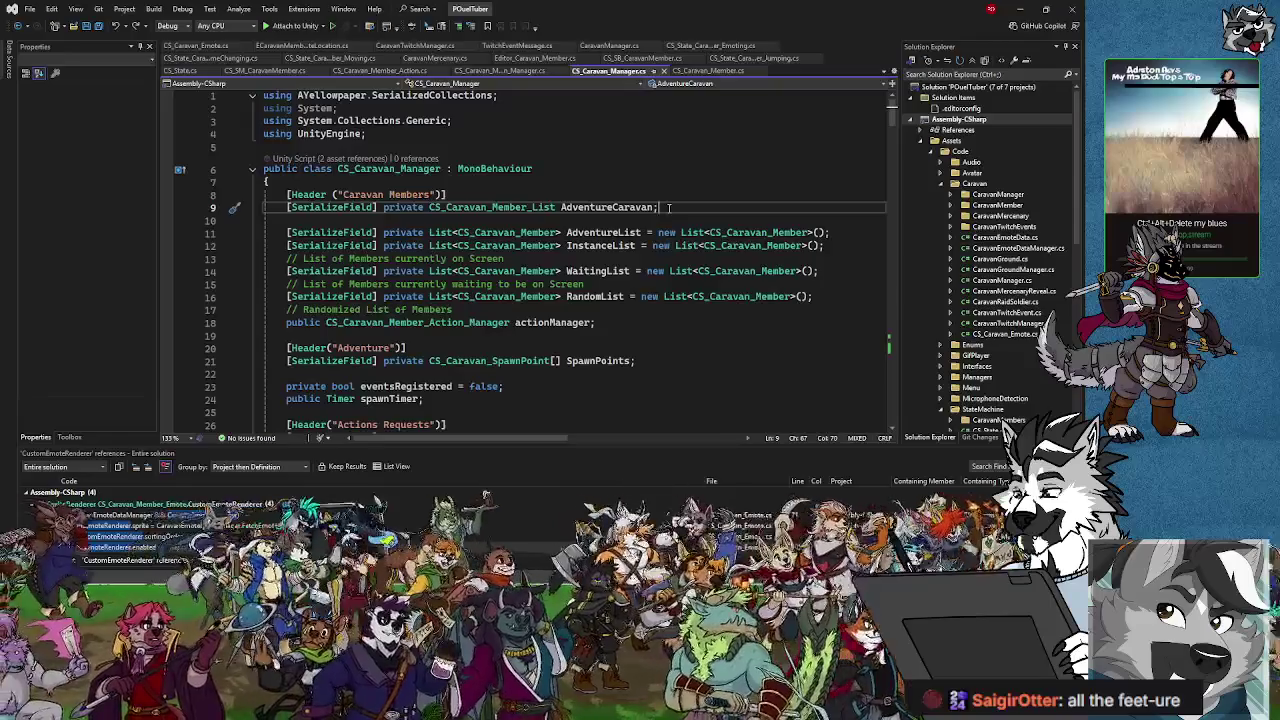
pyautogui.press('Return')
pyautogui.write('[')
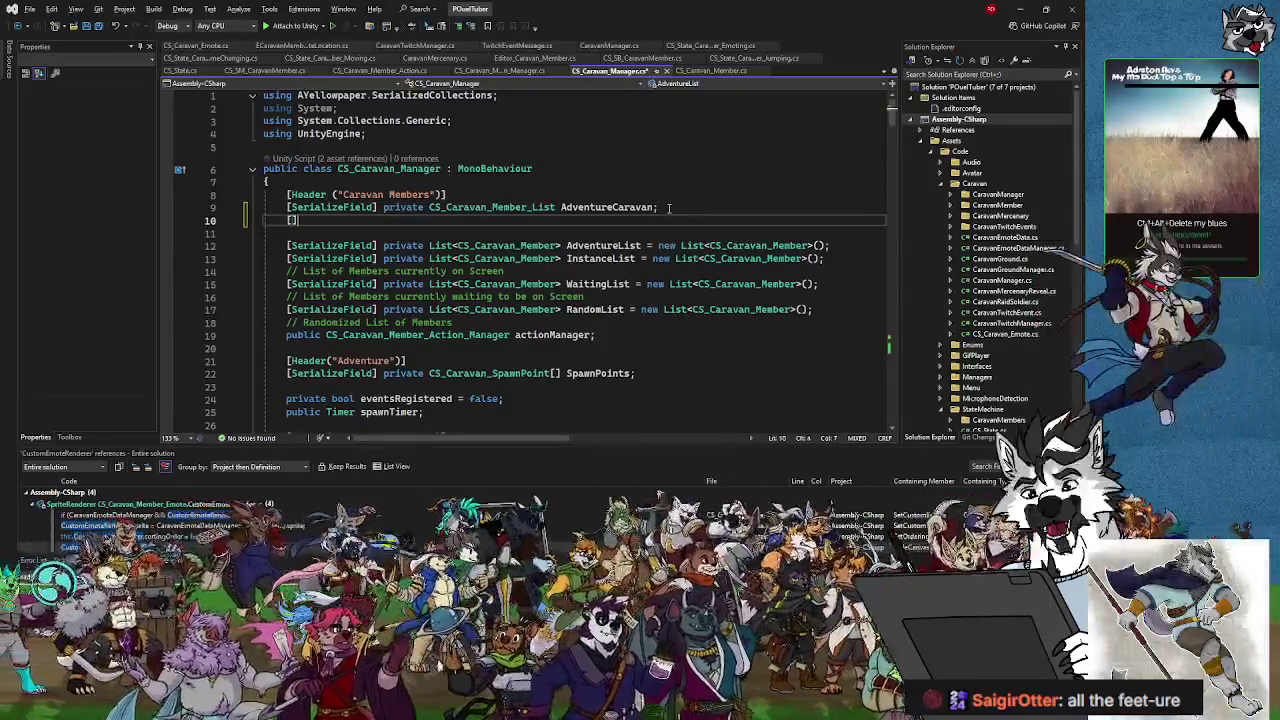
pyautogui.write('Seriali')
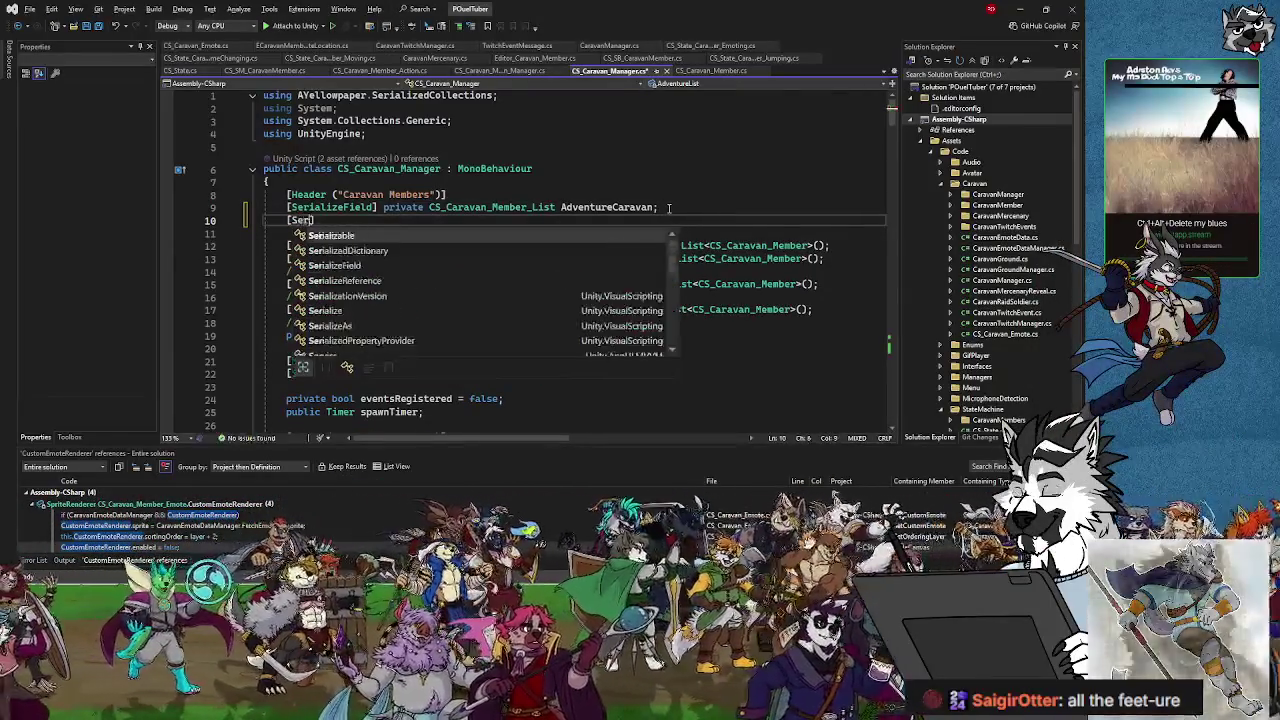
pyautogui.write('zeField')
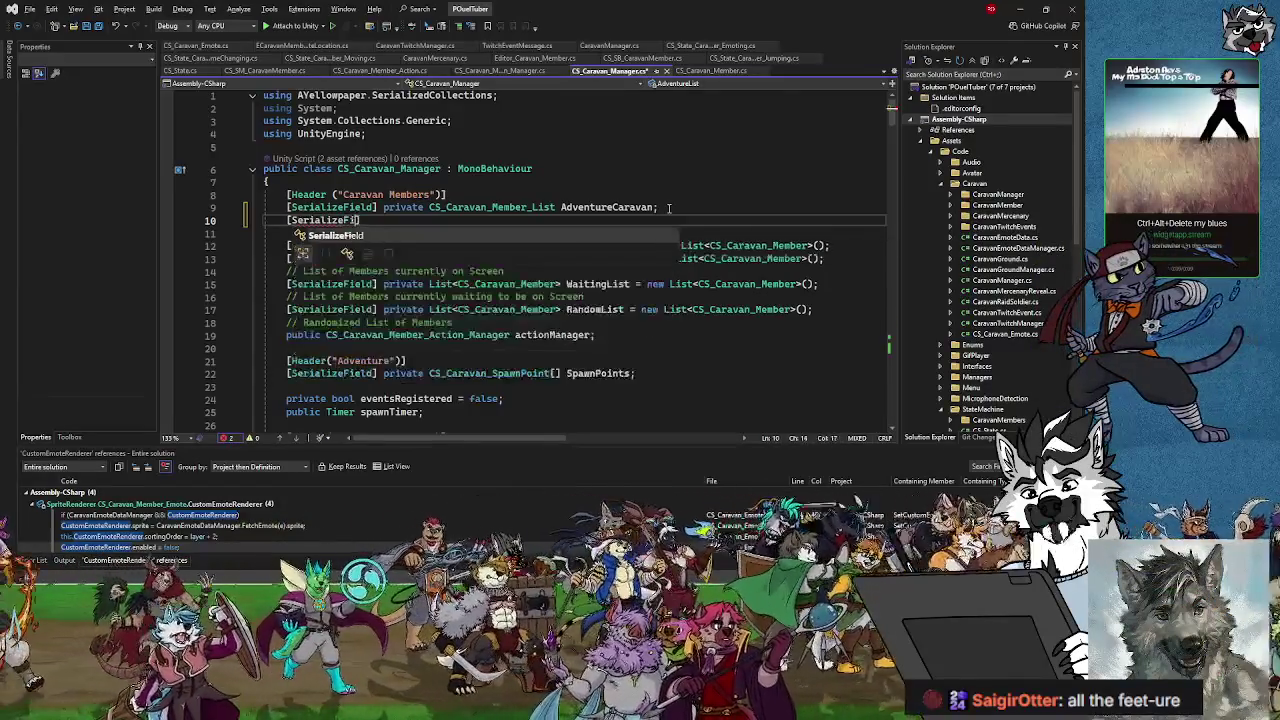
pyautogui.write('] priv')
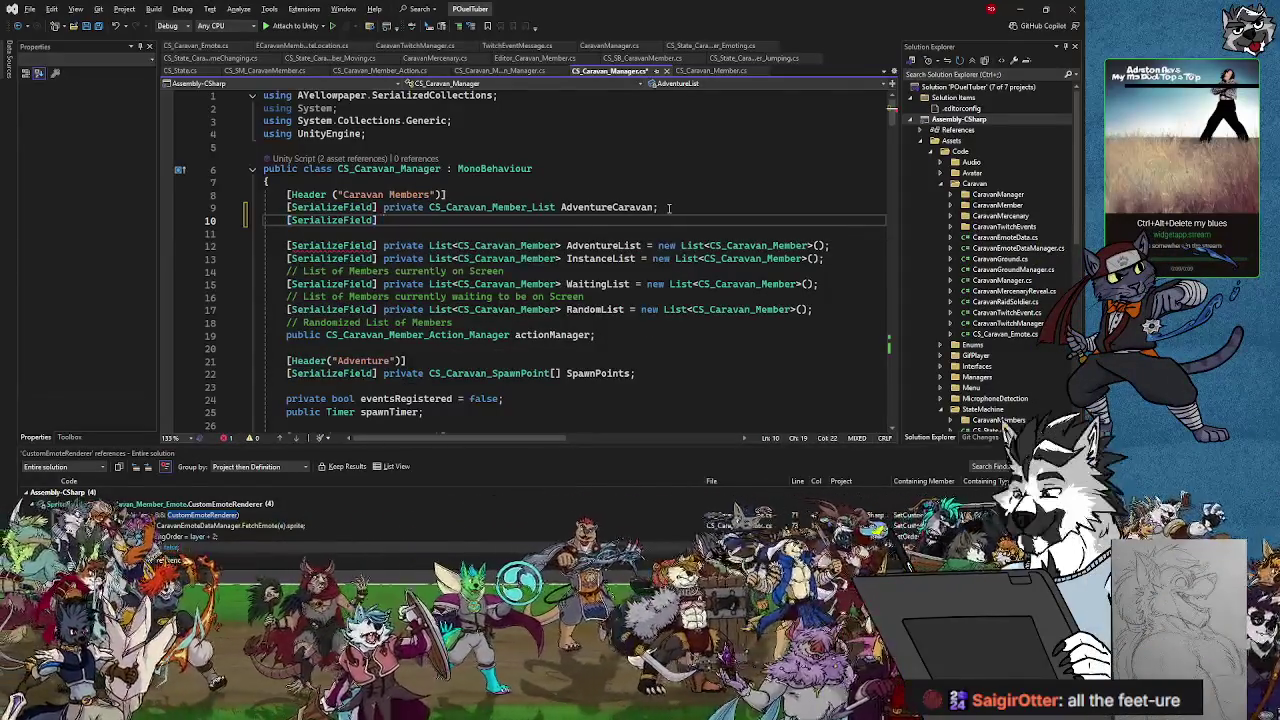
pyautogui.write('ate CS_C')
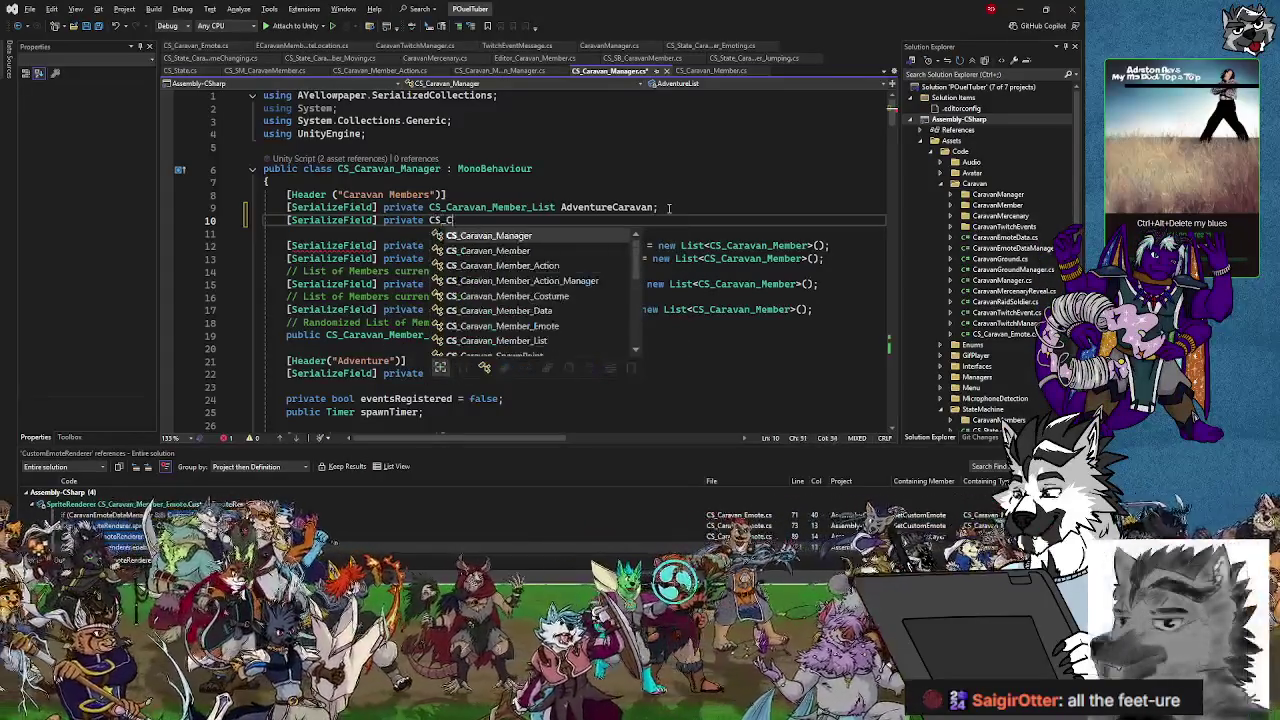
pyautogui.write('aravan_Mem')
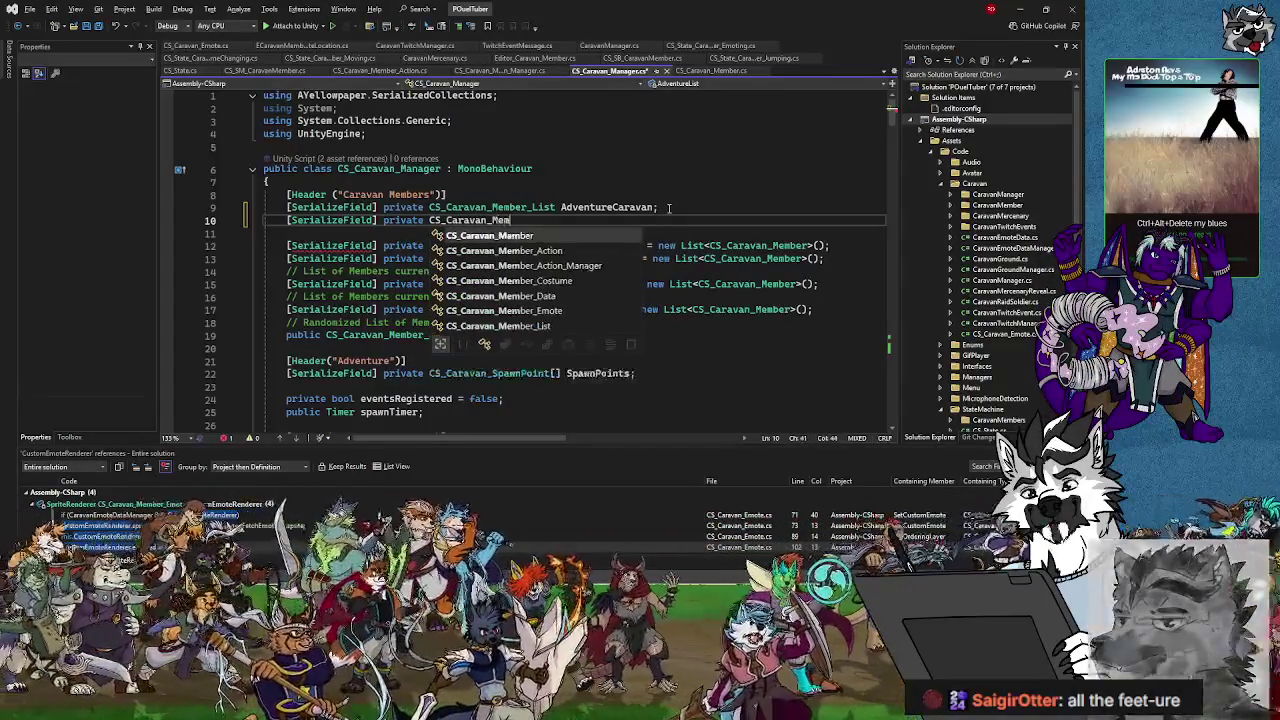
pyautogui.write('ber')
pyautogui.press('Escape')
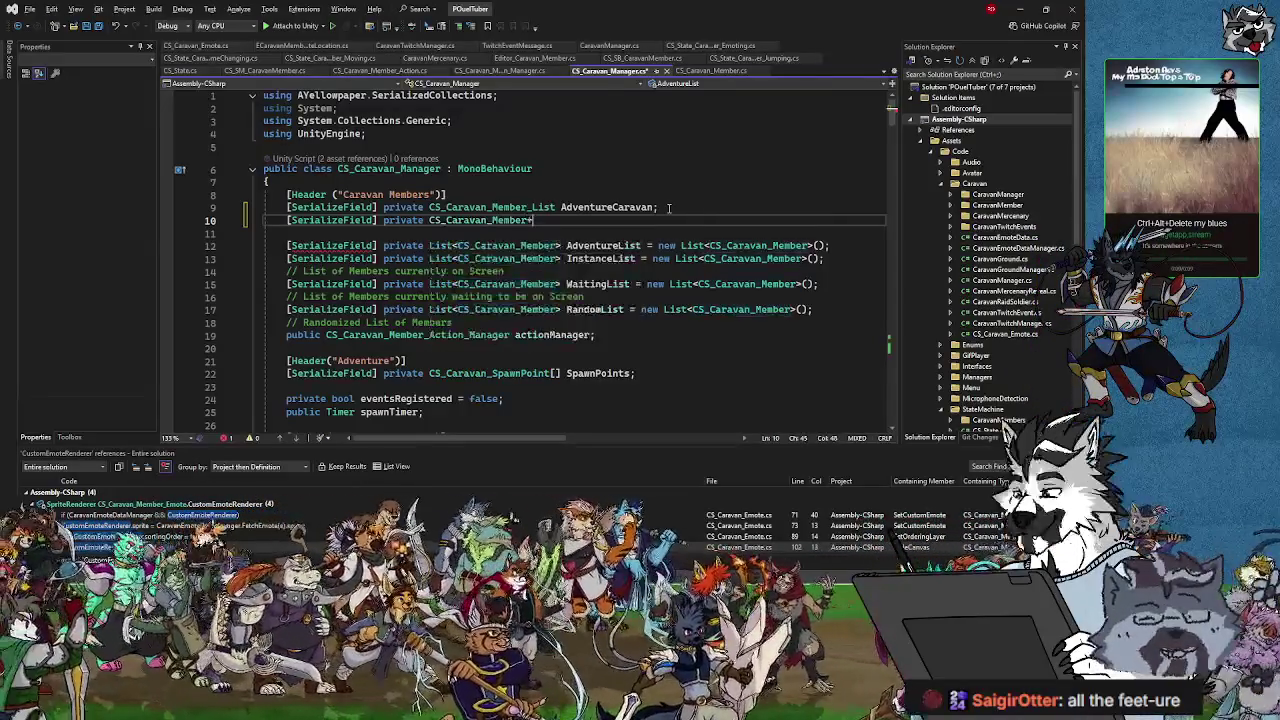
pyautogui.write('ist')
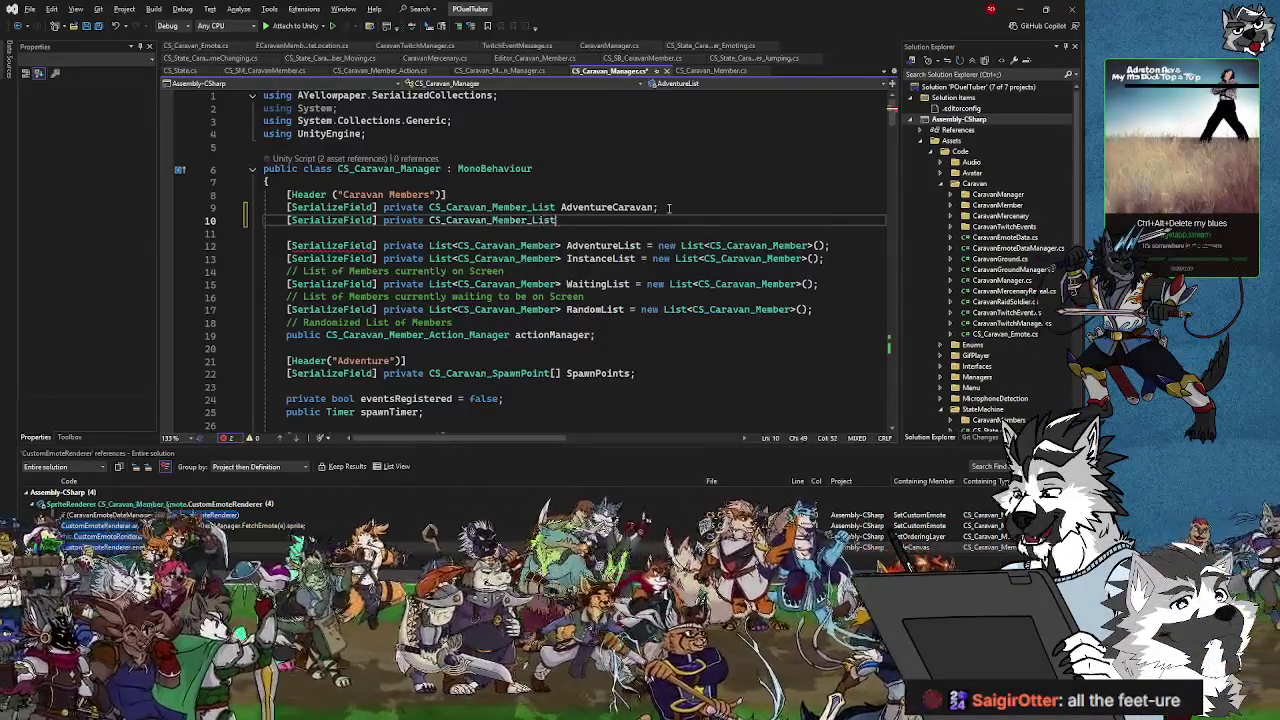
pyautogui.write(' Adv')
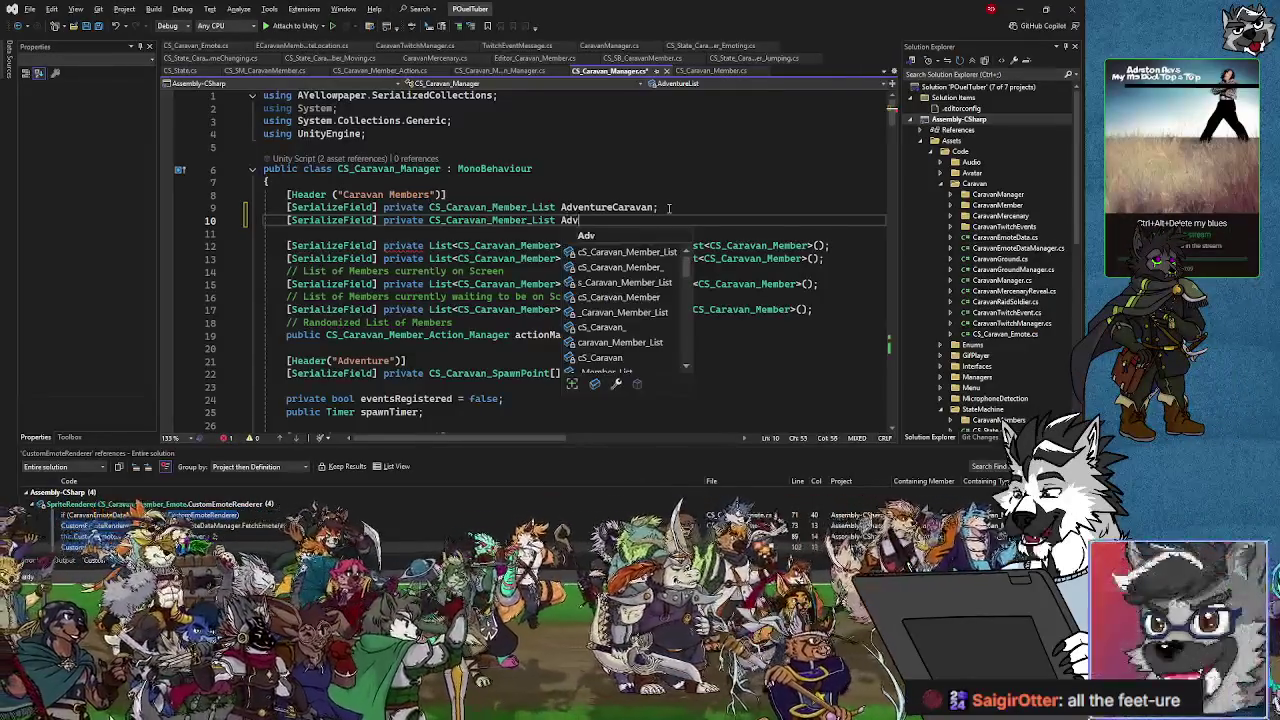
pyautogui.write('entureP')
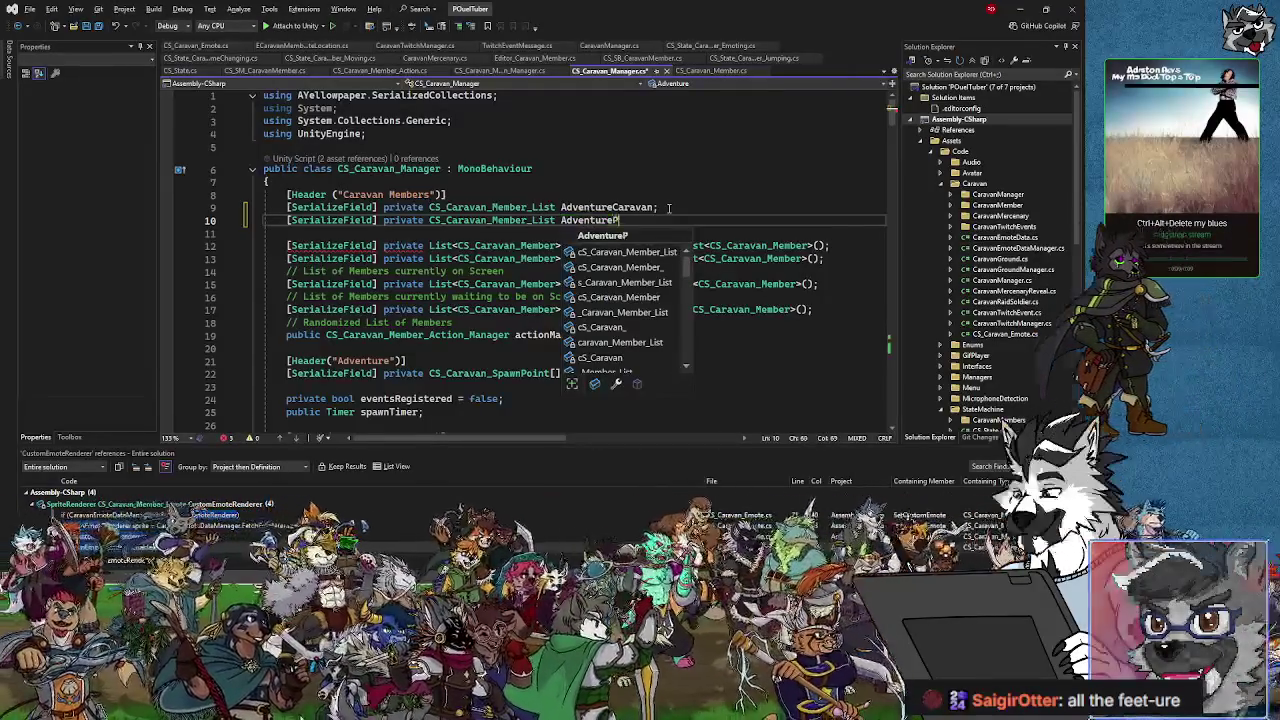
pyautogui.write('laceholder;')
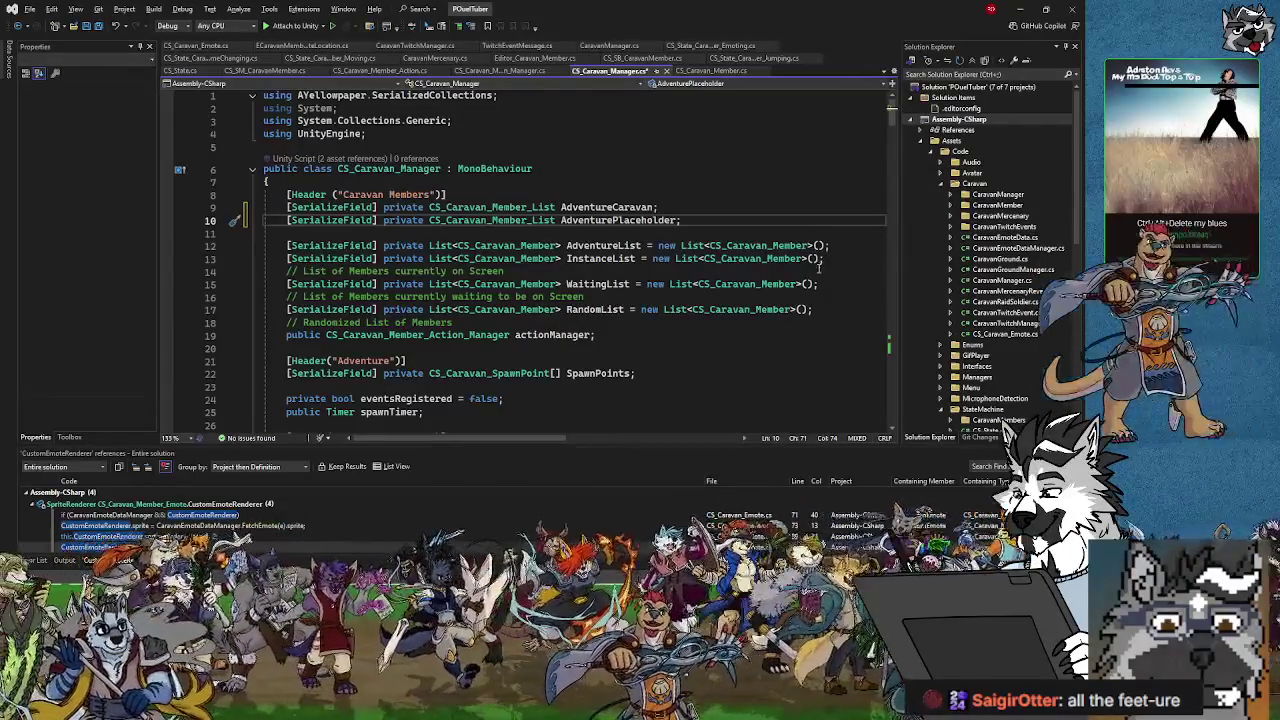
pyautogui.click(98, 28)
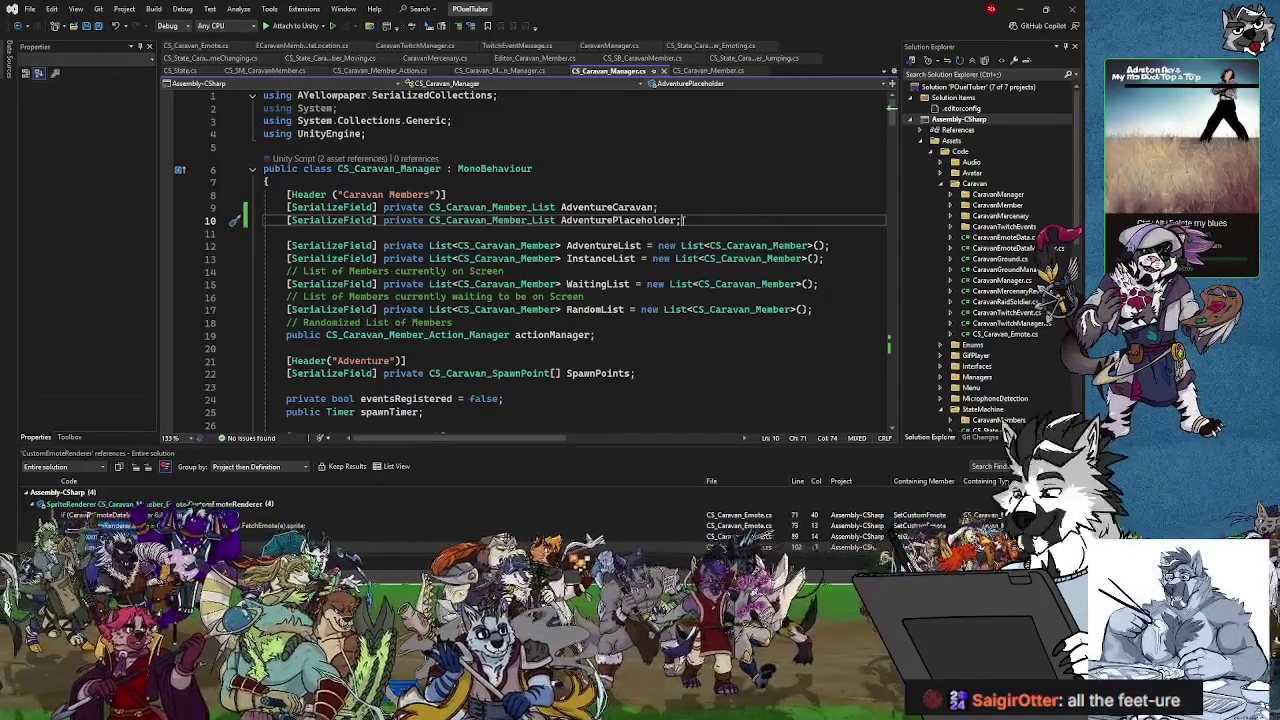
# - Inspect CaravanMembers costume data such as D_CM_39794929 and D_CM_39757380, then clear the console errors
pyautogui.click(1018, 14)
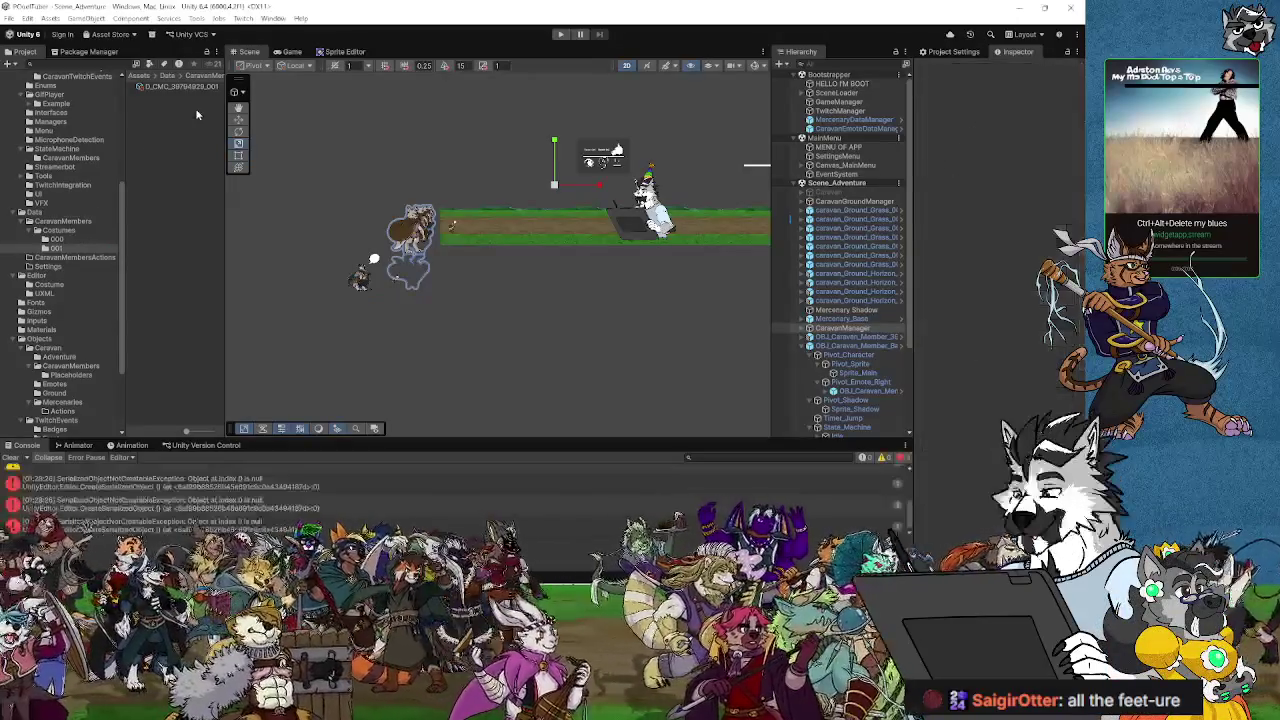
pyautogui.click(74, 221)
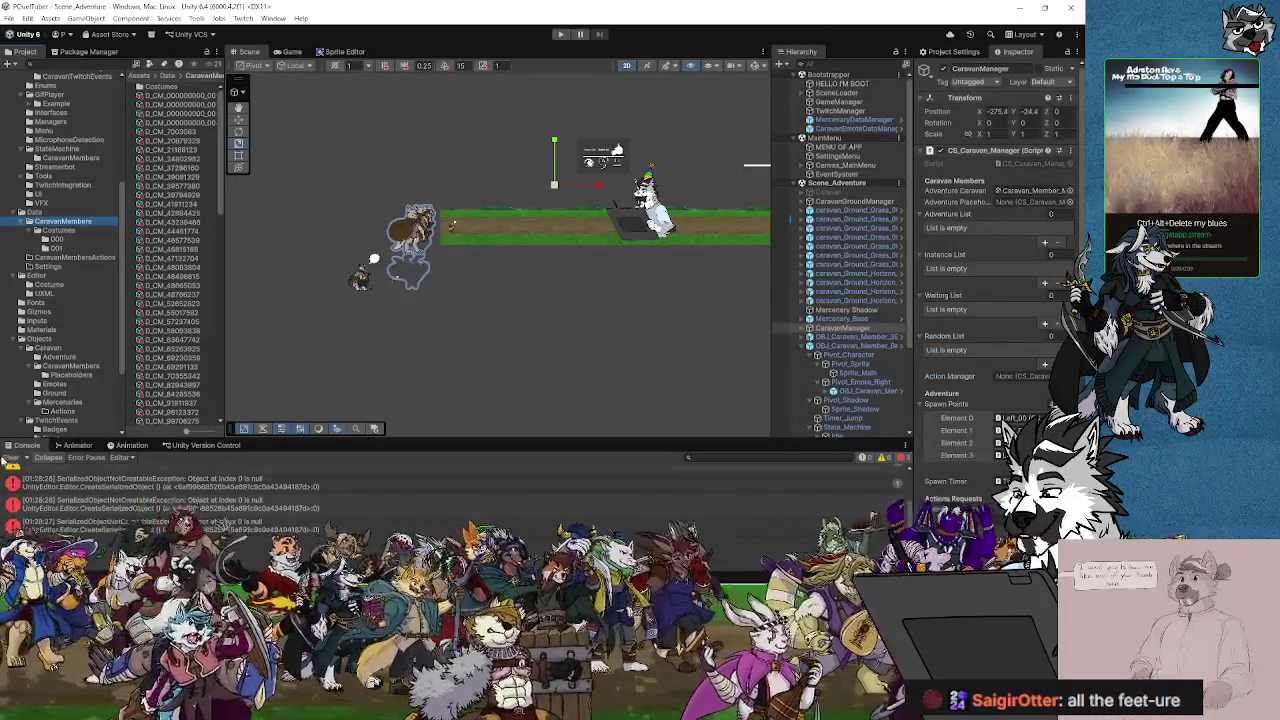
pyautogui.click(193, 104)
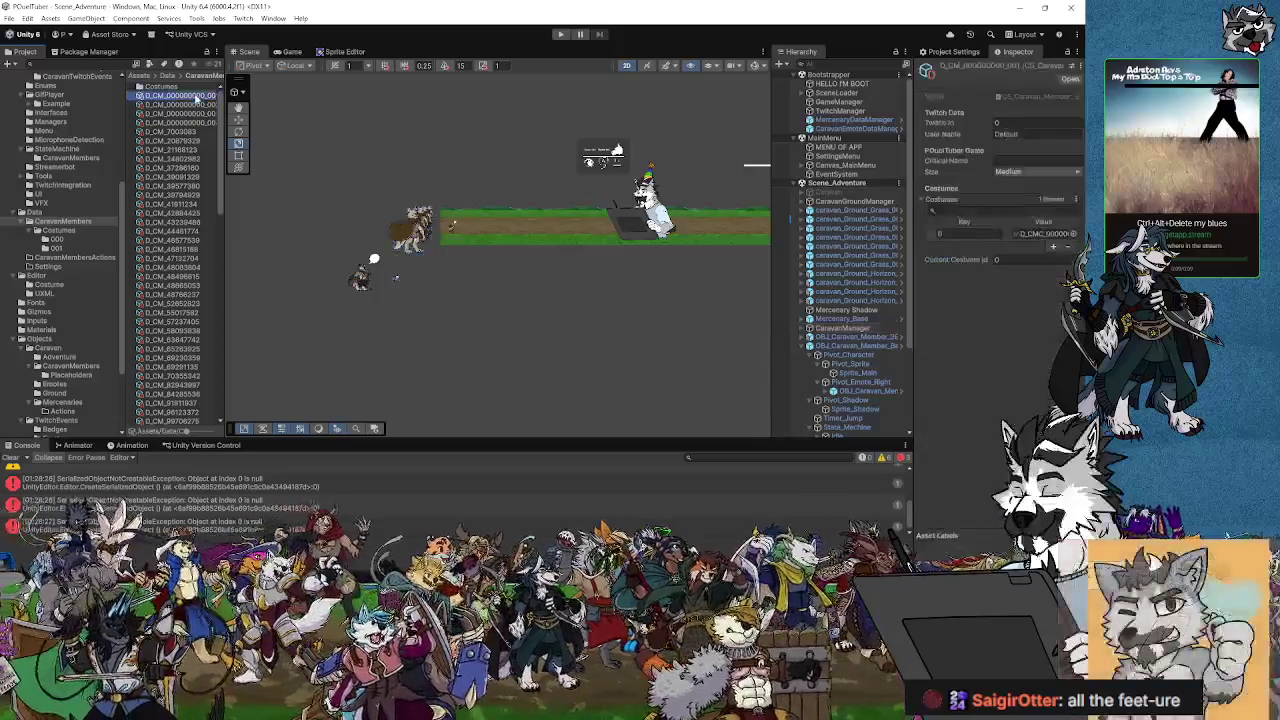
pyautogui.click(113, 480)
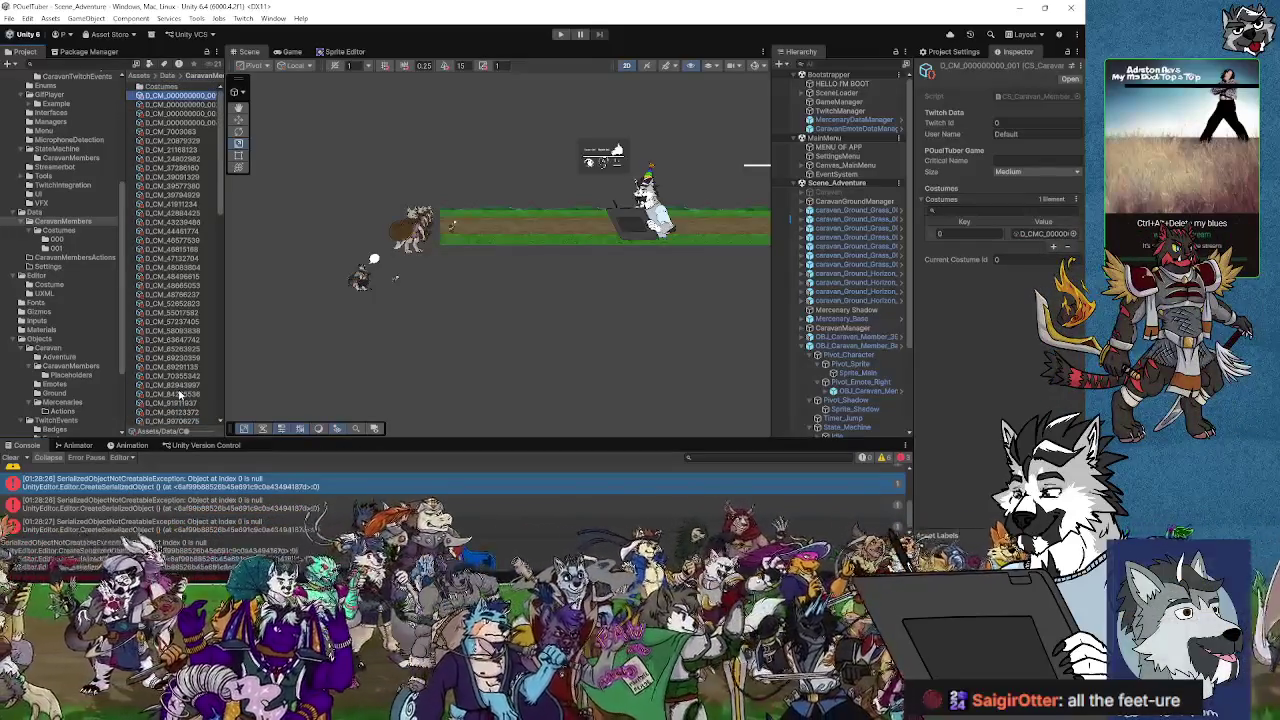
pyautogui.press('Down')
pyautogui.press('Down')
pyautogui.press('Down')
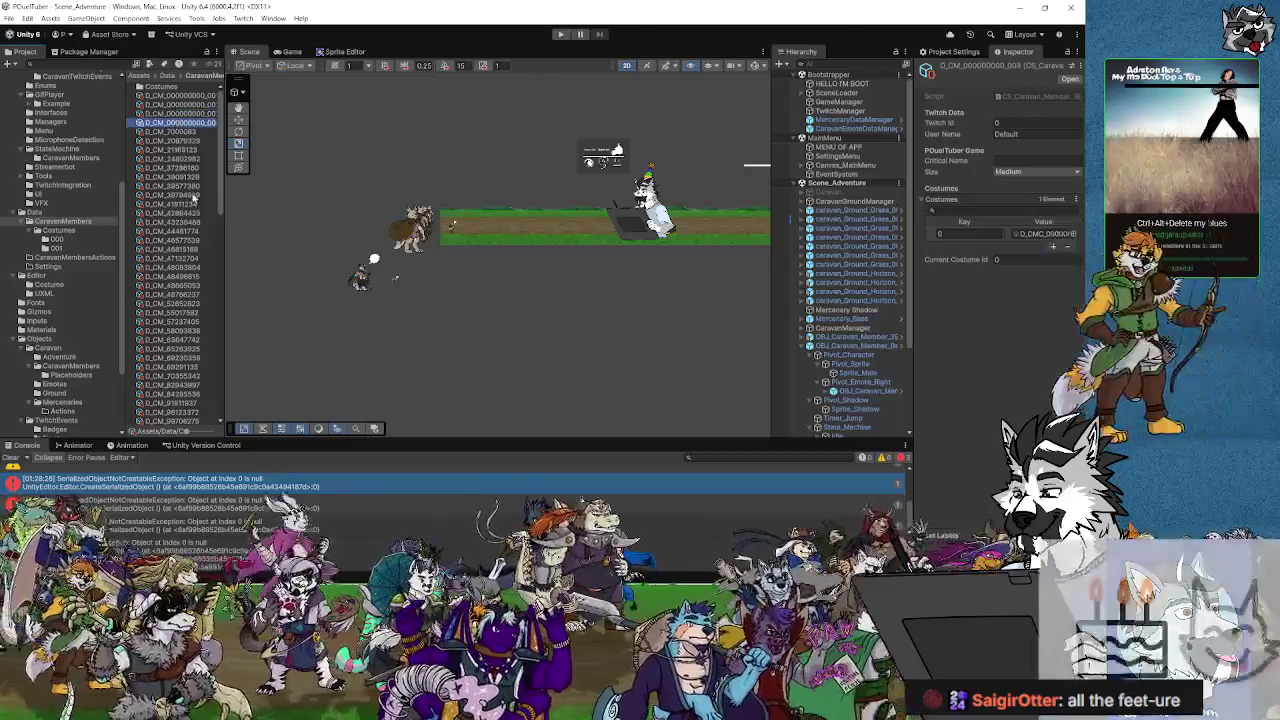
pyautogui.click(185, 194)
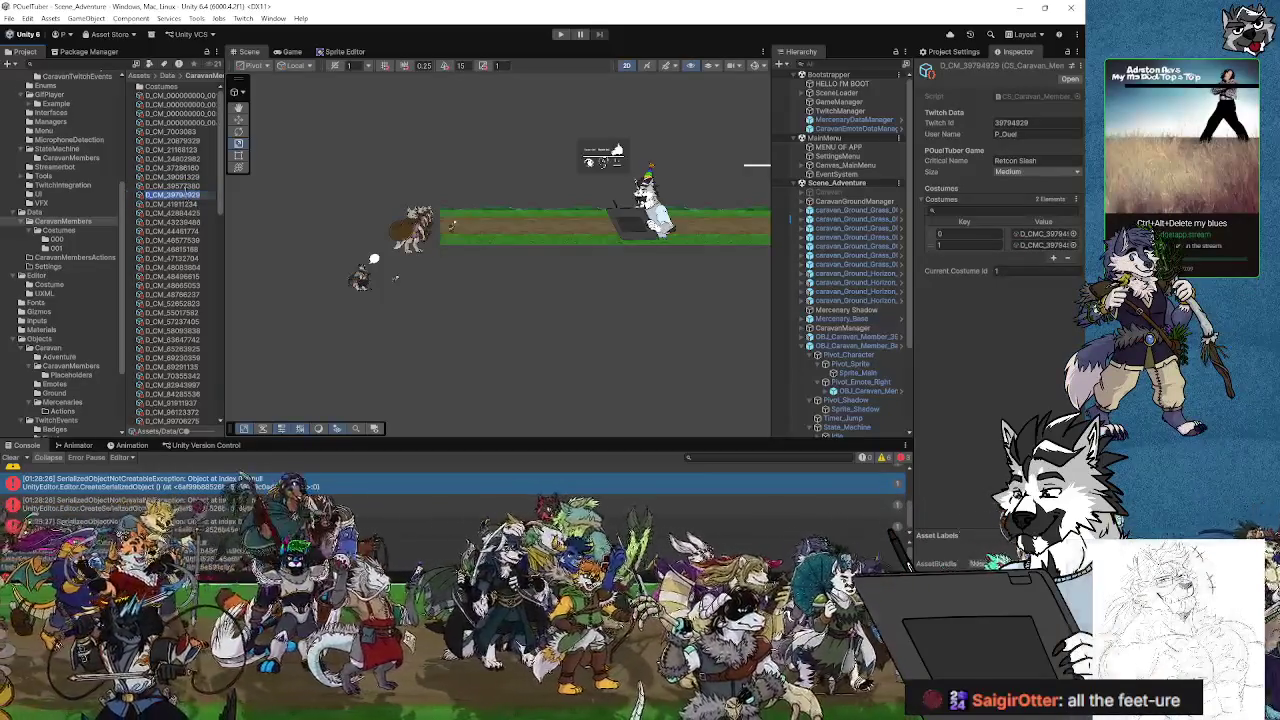
pyautogui.click(187, 186)
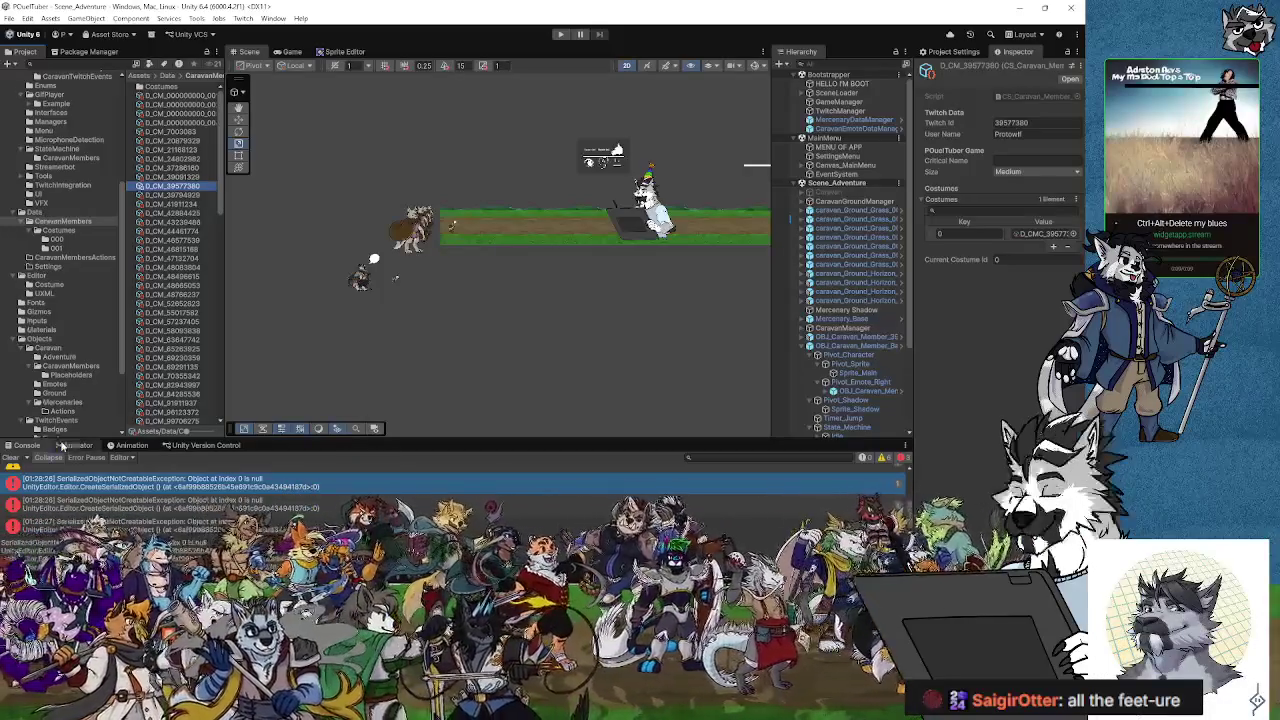
pyautogui.click(12, 457)
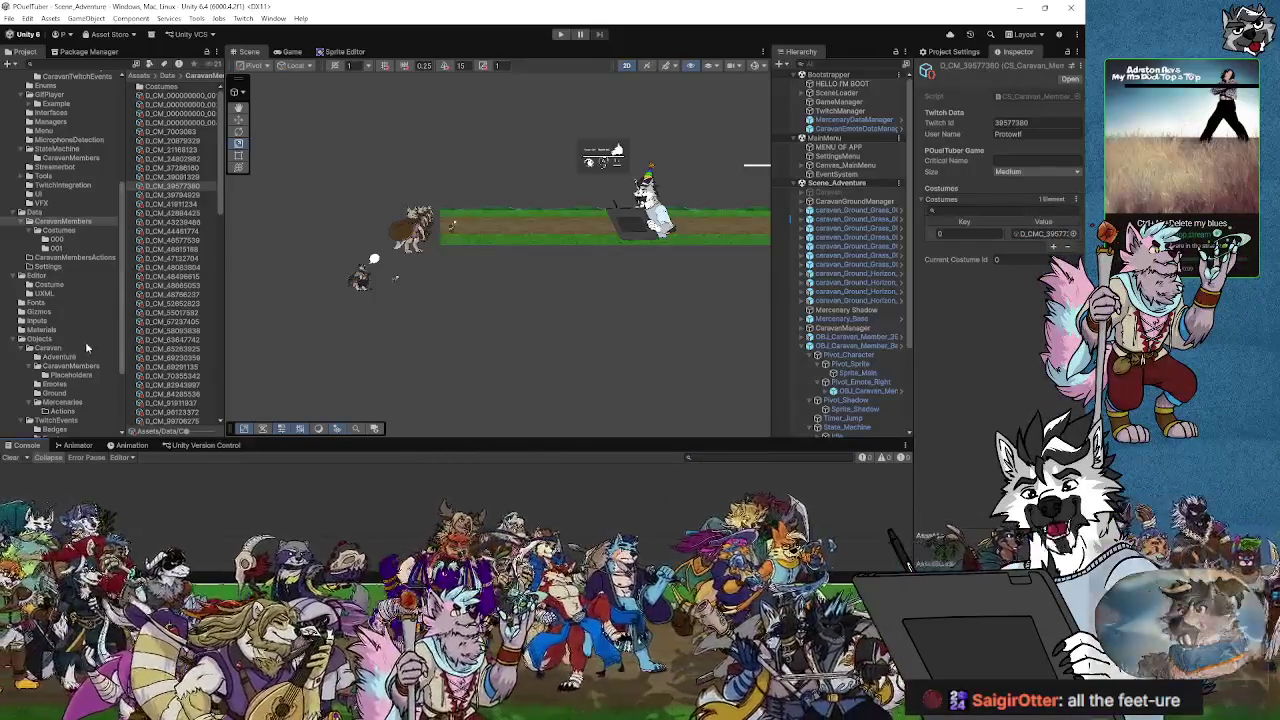
pyautogui.click(38, 340)
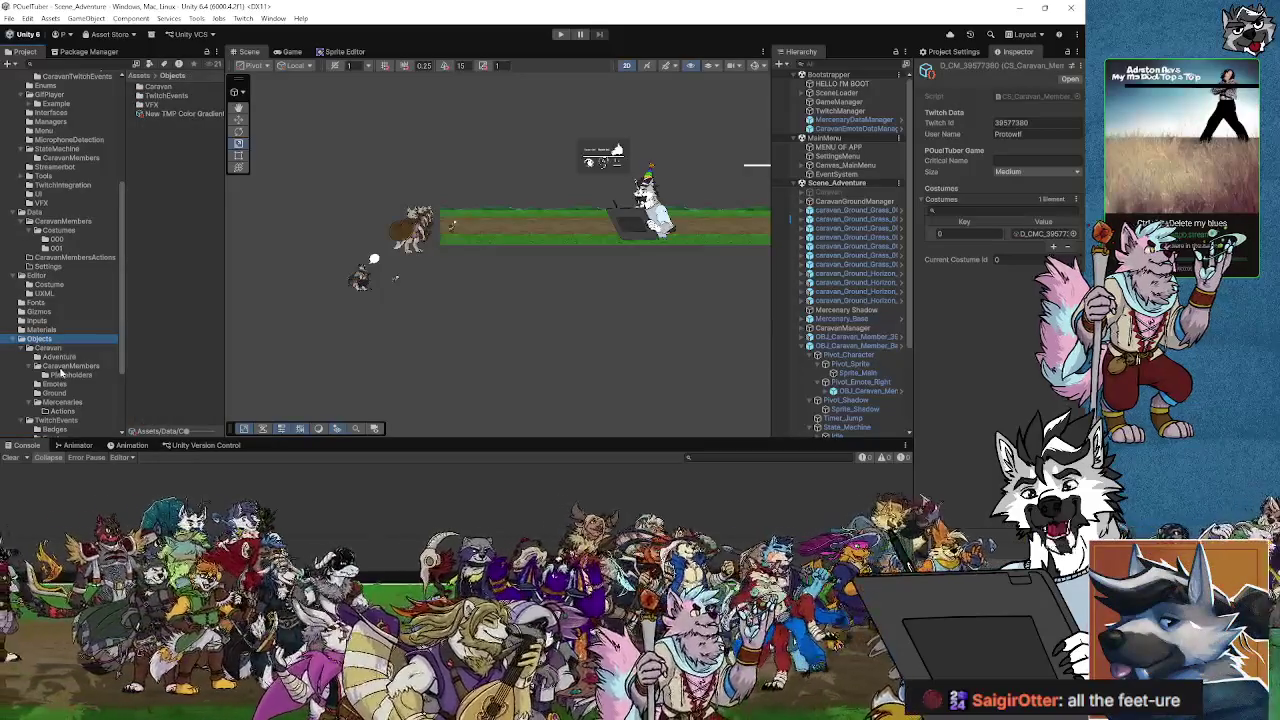
# - Open the Placeholders folder, widen it to read the PCH001–PCH004 names, and select CaravanManager
pyautogui.click(82, 368)
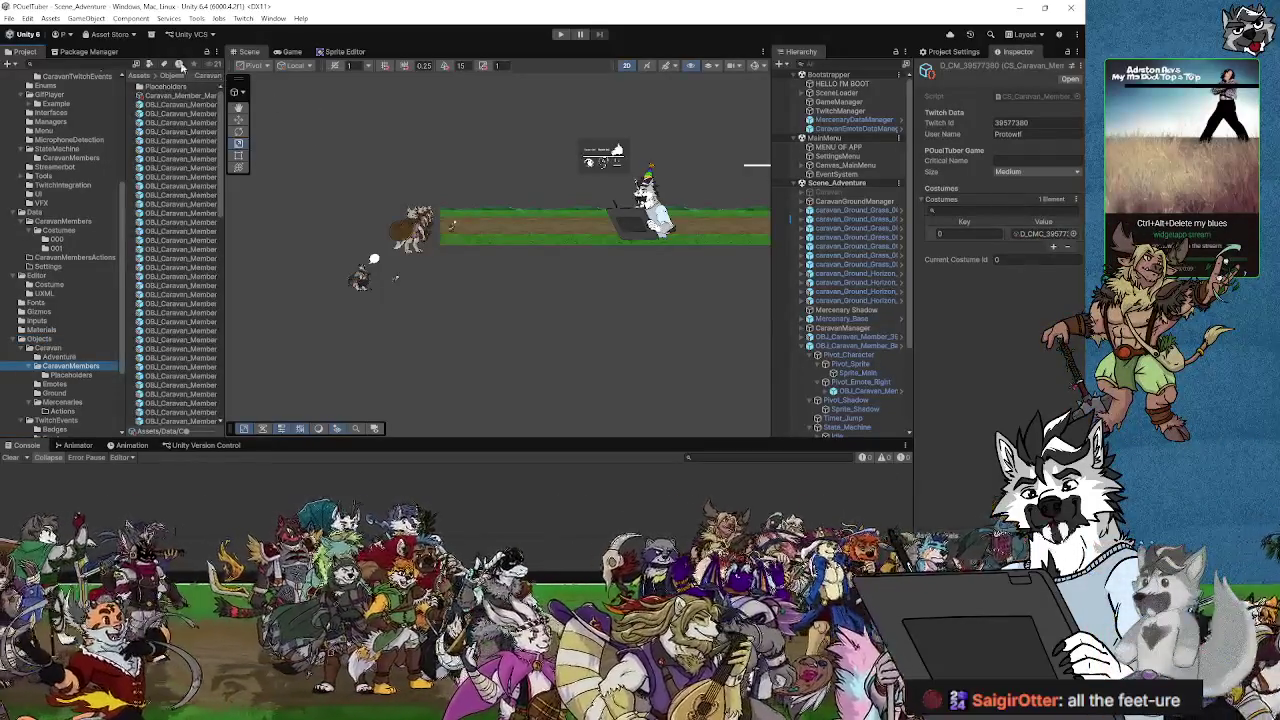
pyautogui.scroll(-5, 170, 342)
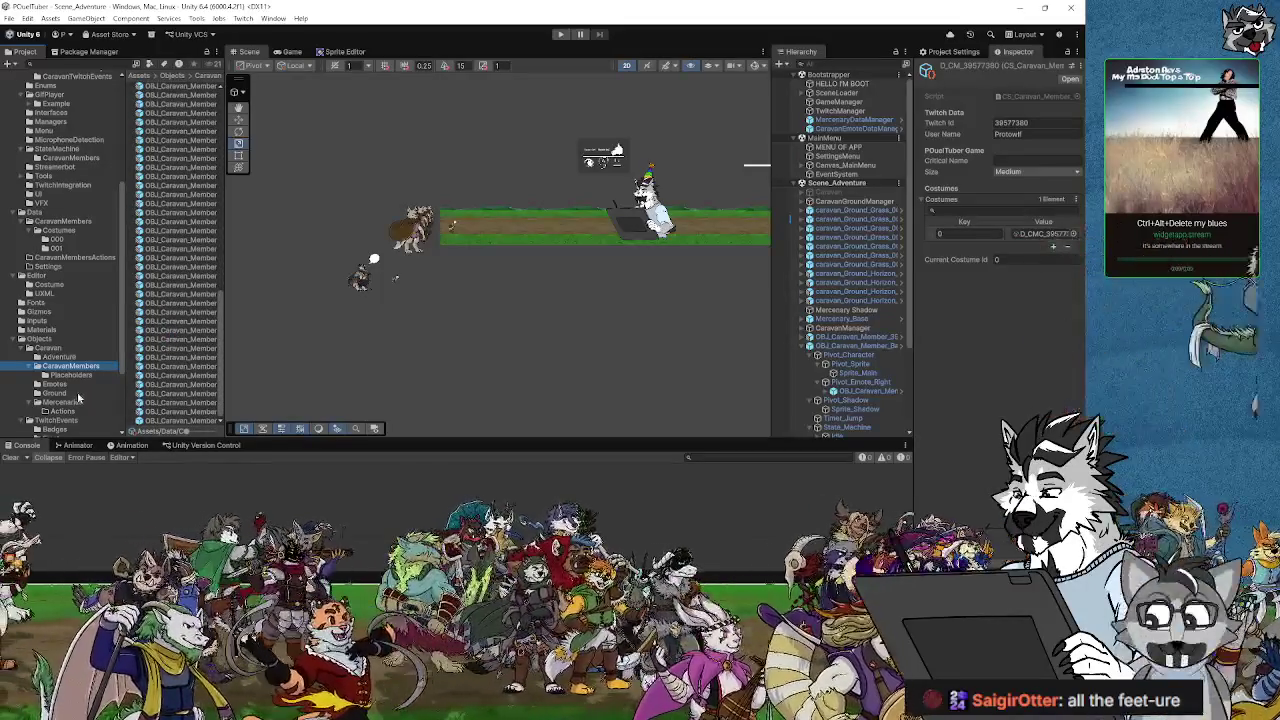
pyautogui.click(70, 376)
pyautogui.moveTo(226, 168)
pyautogui.mouseDown()
pyautogui.moveTo(306, 150)
pyautogui.moveTo(349, 182)
pyautogui.mouseUp()
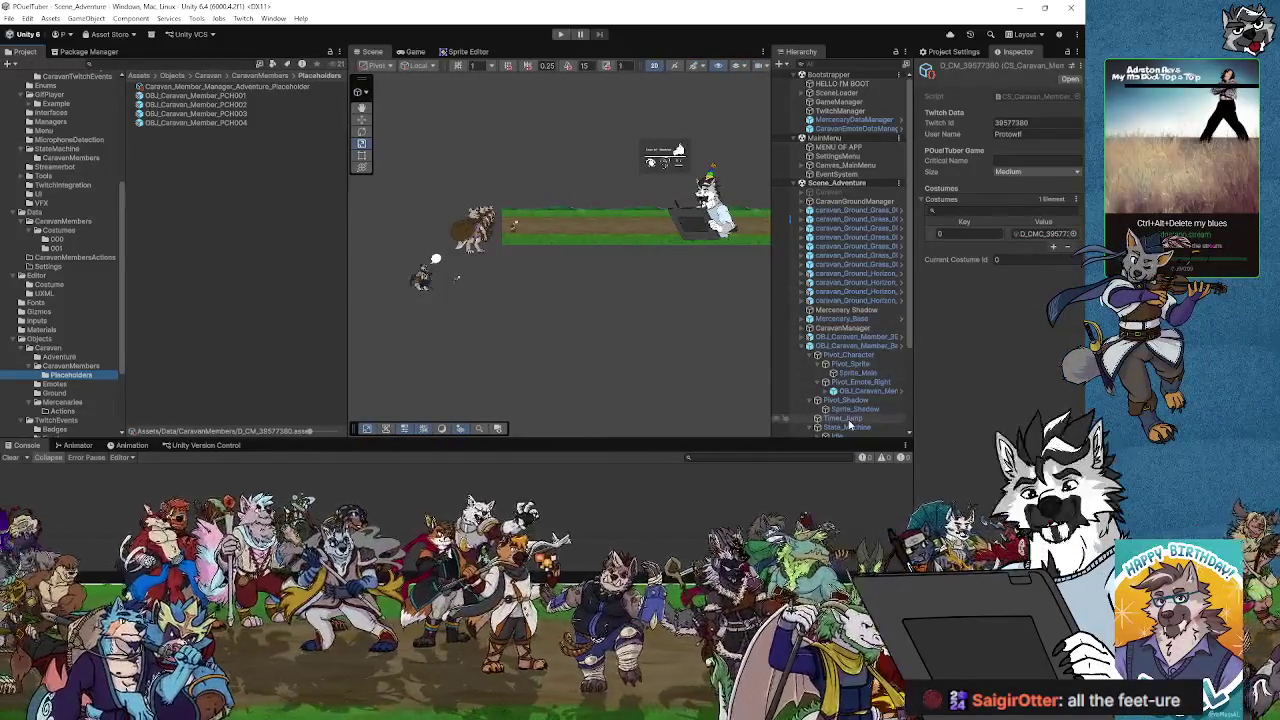
pyautogui.scroll(-3, 843, 398)
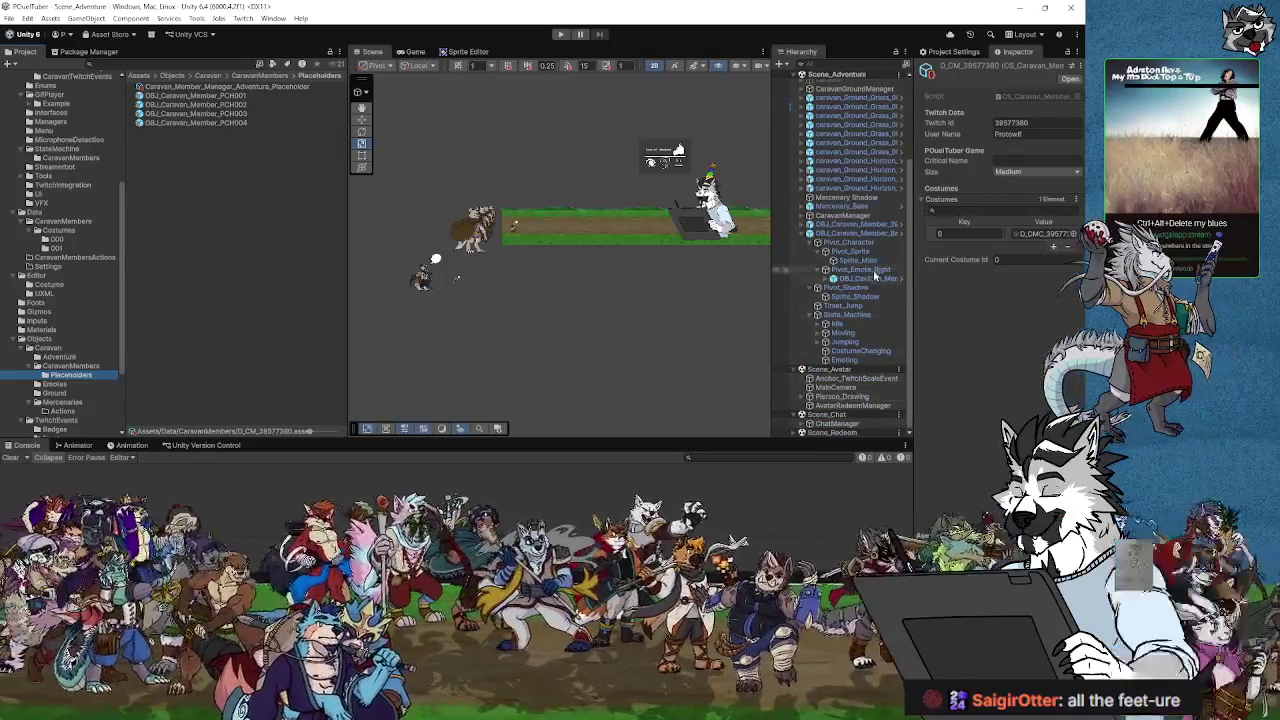
pyautogui.click(860, 216)
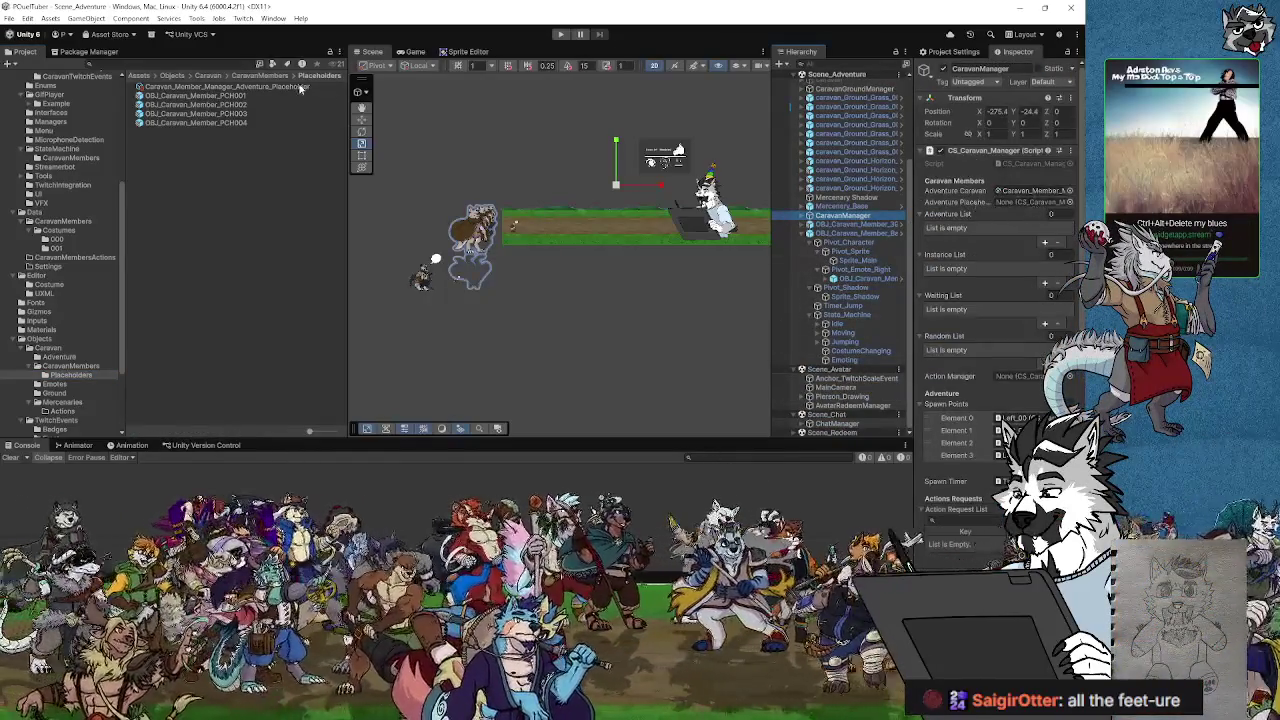
# - Assign the Caravan_Member_Manager_Adventure_Placeholder asset to the Adventure Placeholder slot and save the project
pyautogui.click(1018, 204)
pyautogui.moveTo(1018, 207); pyautogui.dragTo(1018, 207)
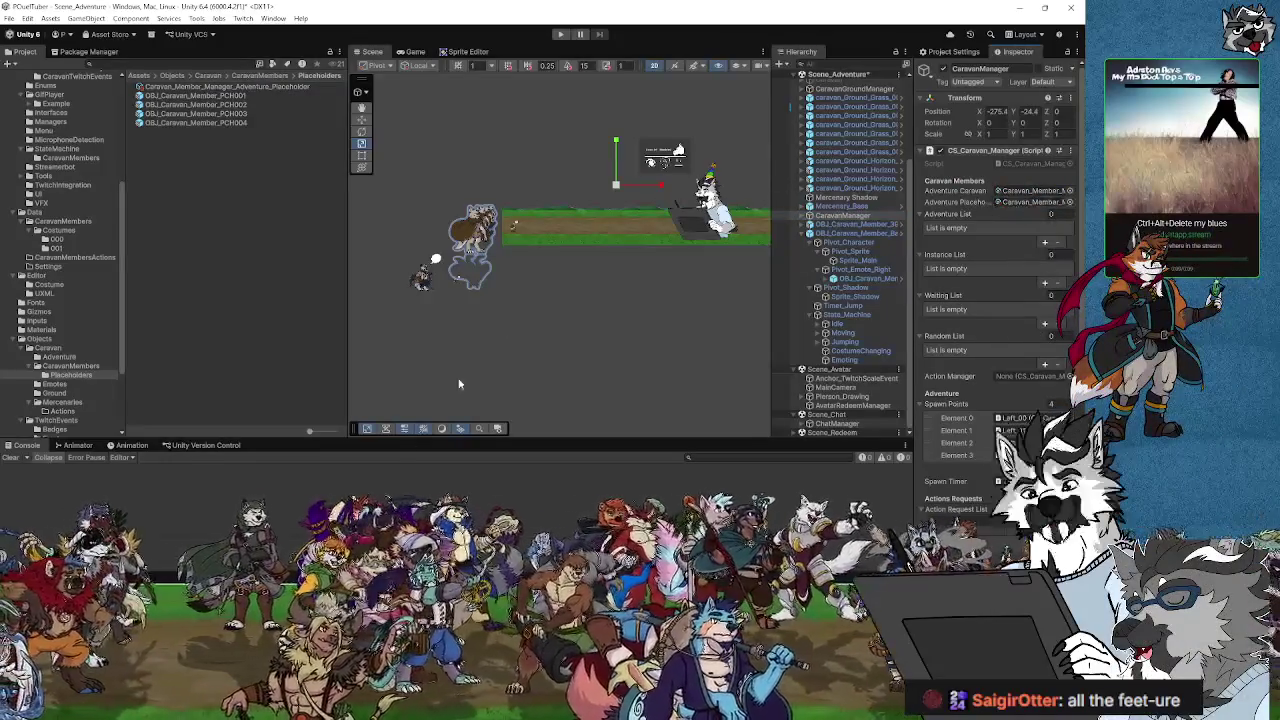
pyautogui.click(9, 18)
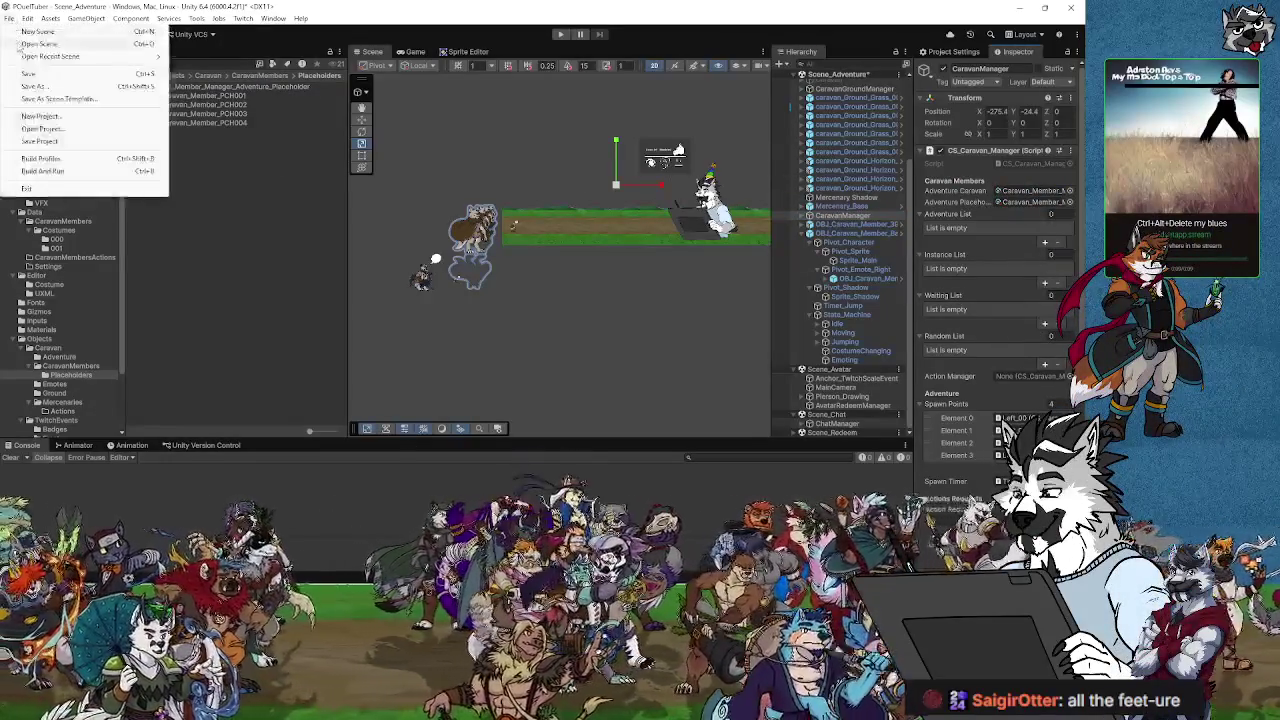
pyautogui.click(9, 18)
pyautogui.click(9, 18)
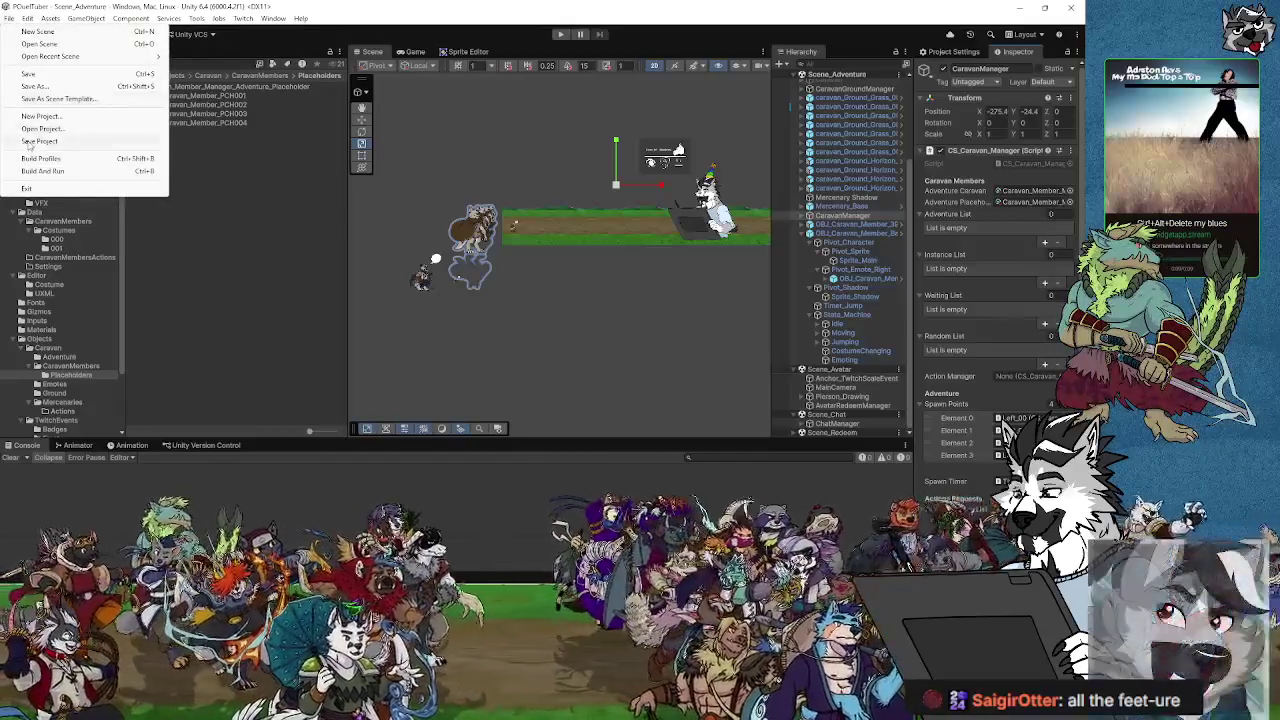
pyautogui.click(132, 263)
pyautogui.hotkey('alt', 'Tab')
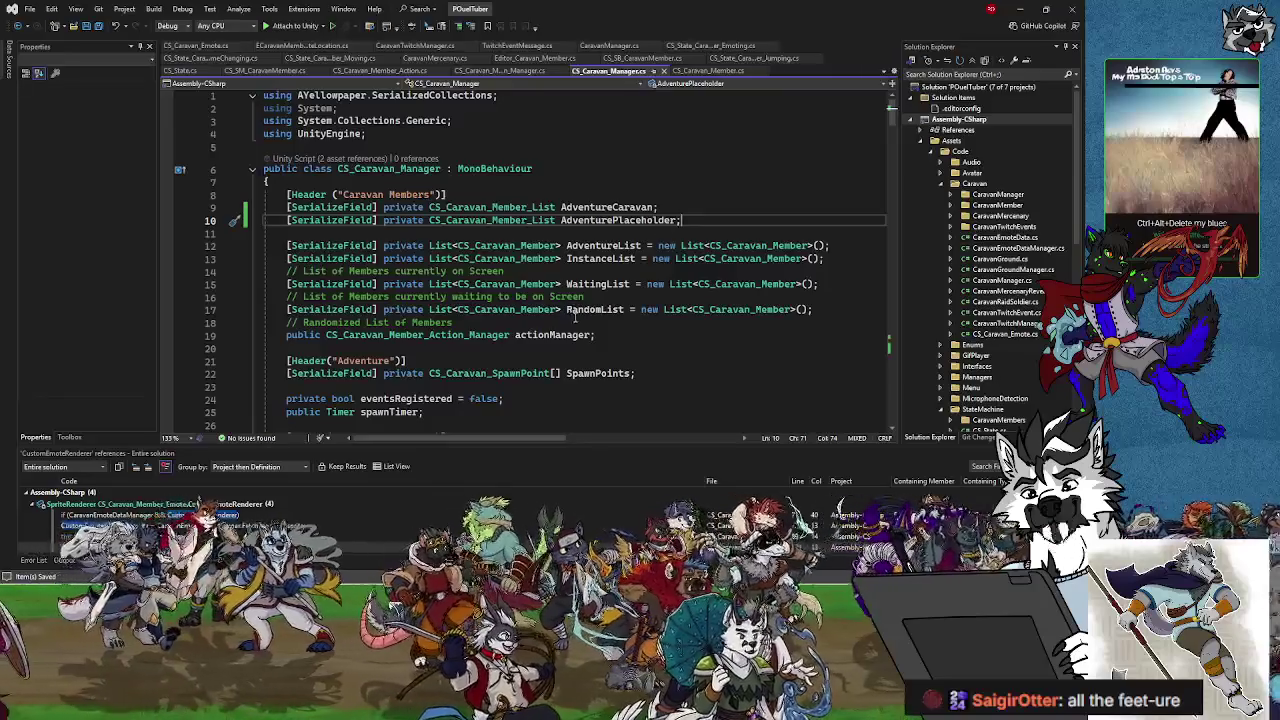
pyautogui.scroll(-15, 590, 324)
pyautogui.scroll(-7, 590, 324)
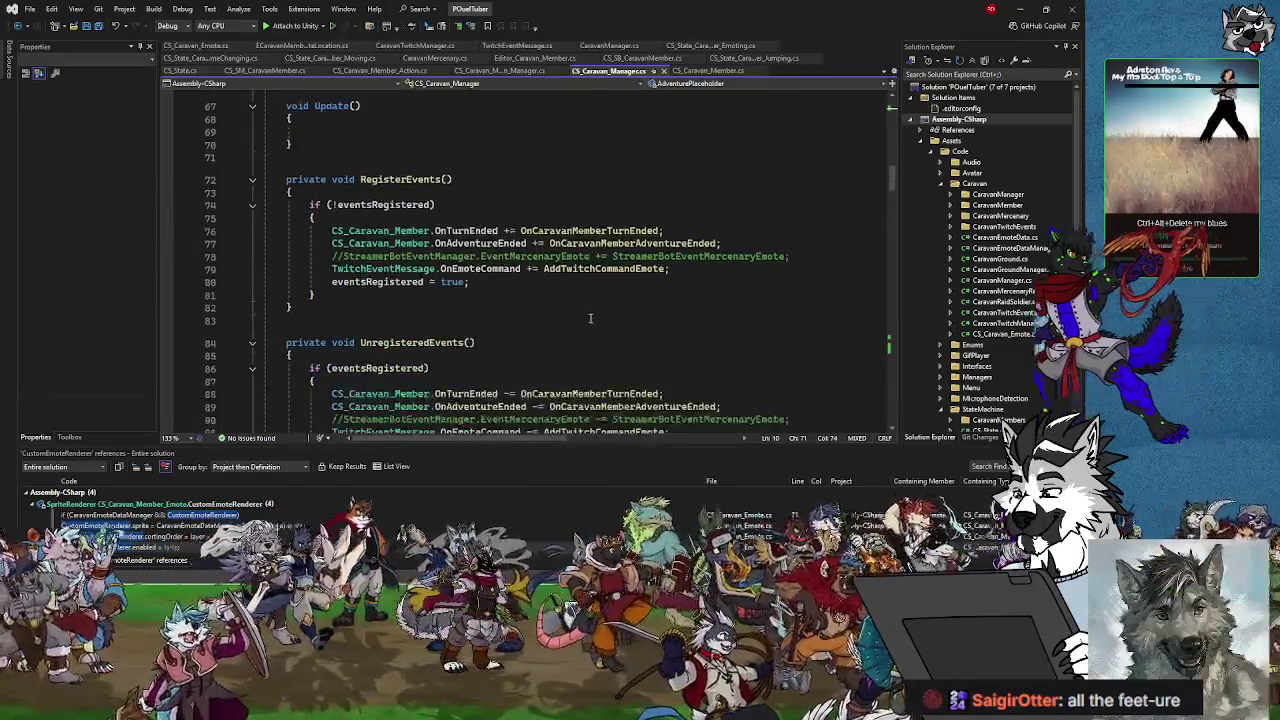
pyautogui.scroll(-10, 592, 313)
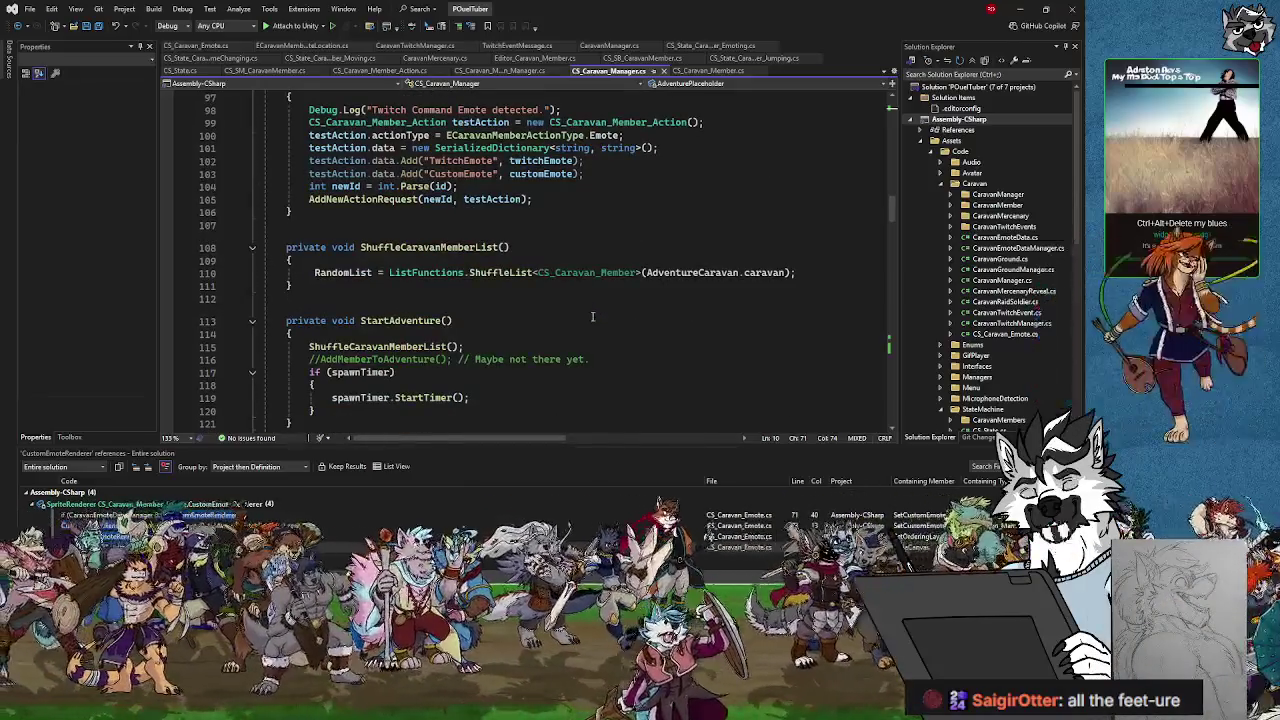
pyautogui.scroll(4, 590, 330)
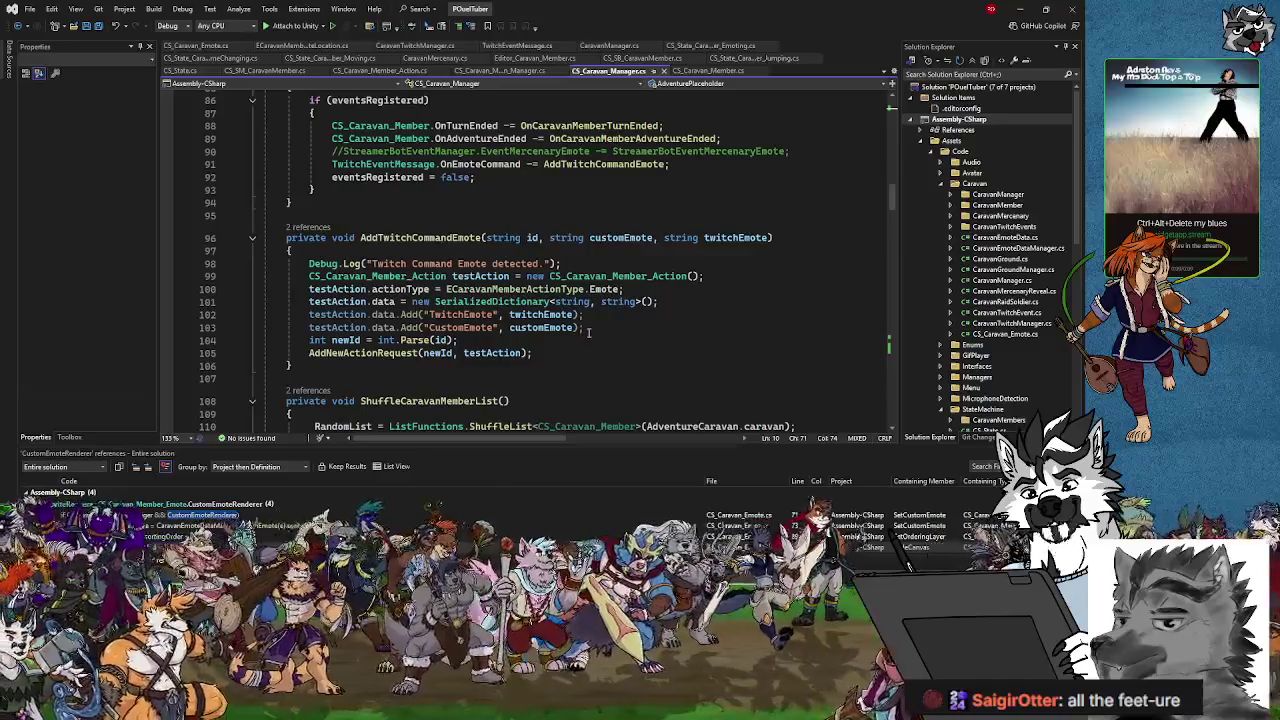
pyautogui.scroll(3, 589, 333)
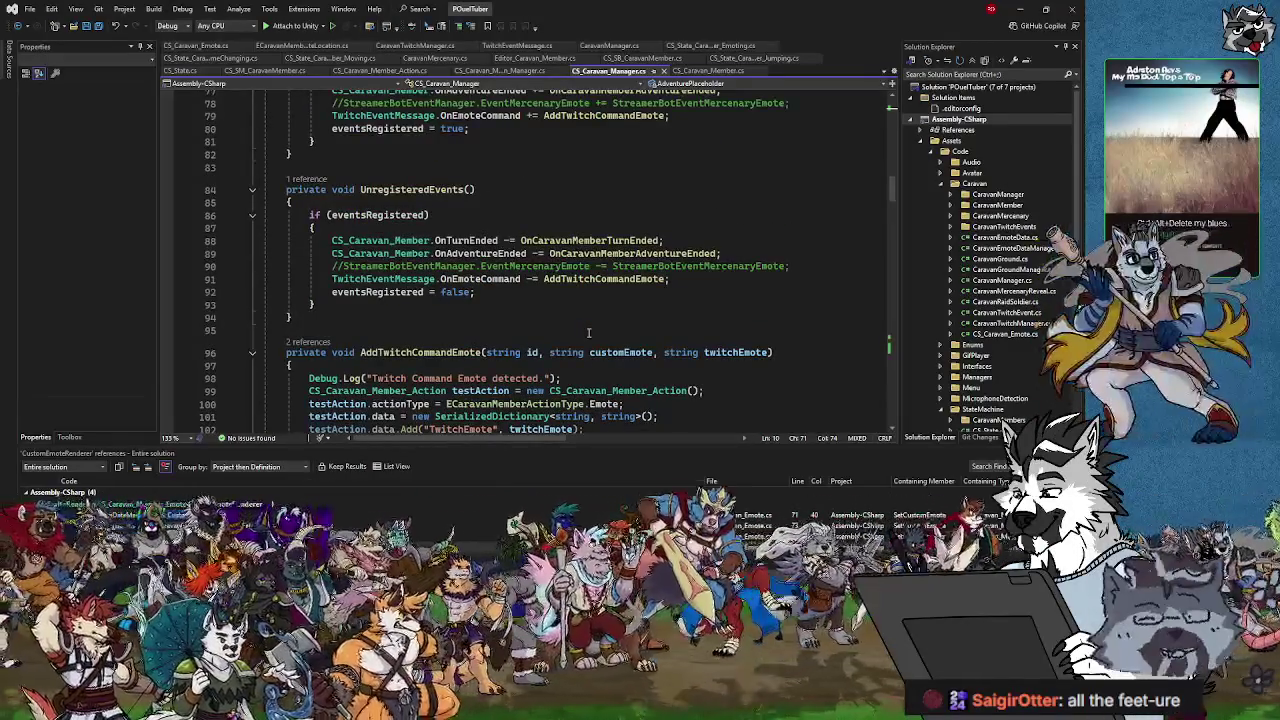
pyautogui.scroll(3, 589, 333)
pyautogui.scroll(2, 589, 333)
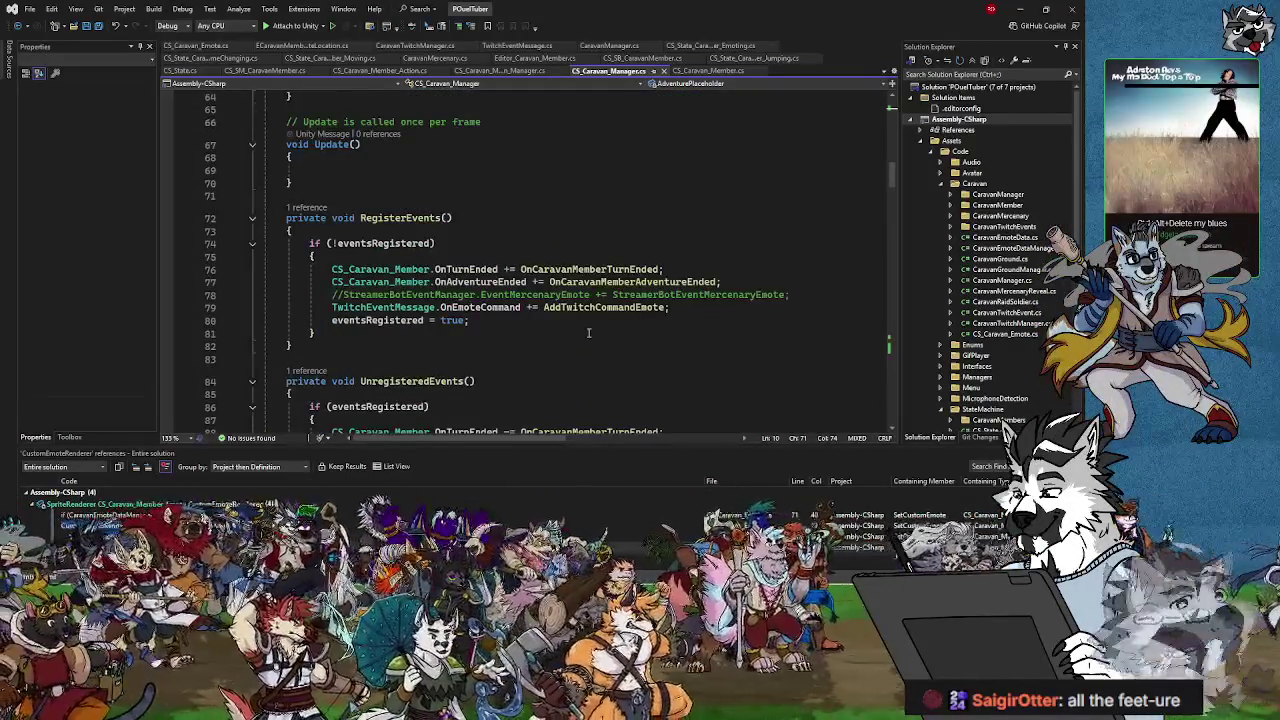
pyautogui.scroll(4, 589, 333)
pyautogui.scroll(2, 589, 333)
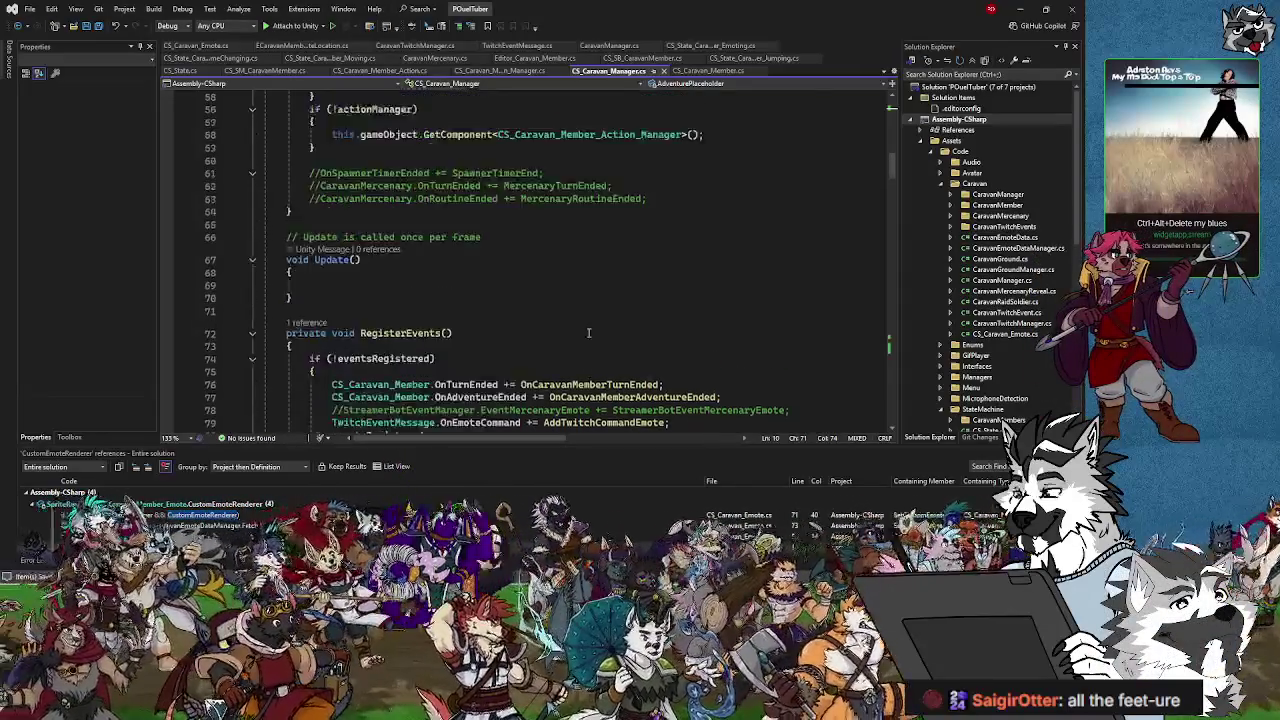
pyautogui.scroll(-14, 589, 333)
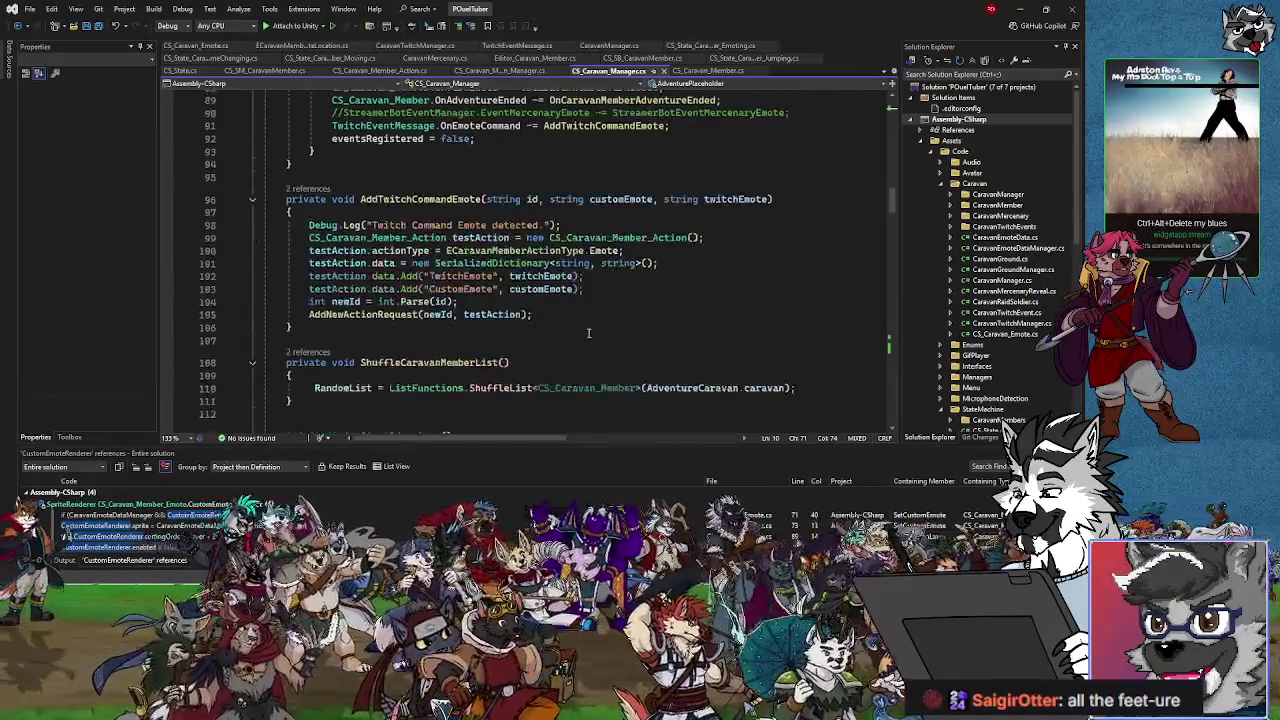
pyautogui.moveTo(390, 317)
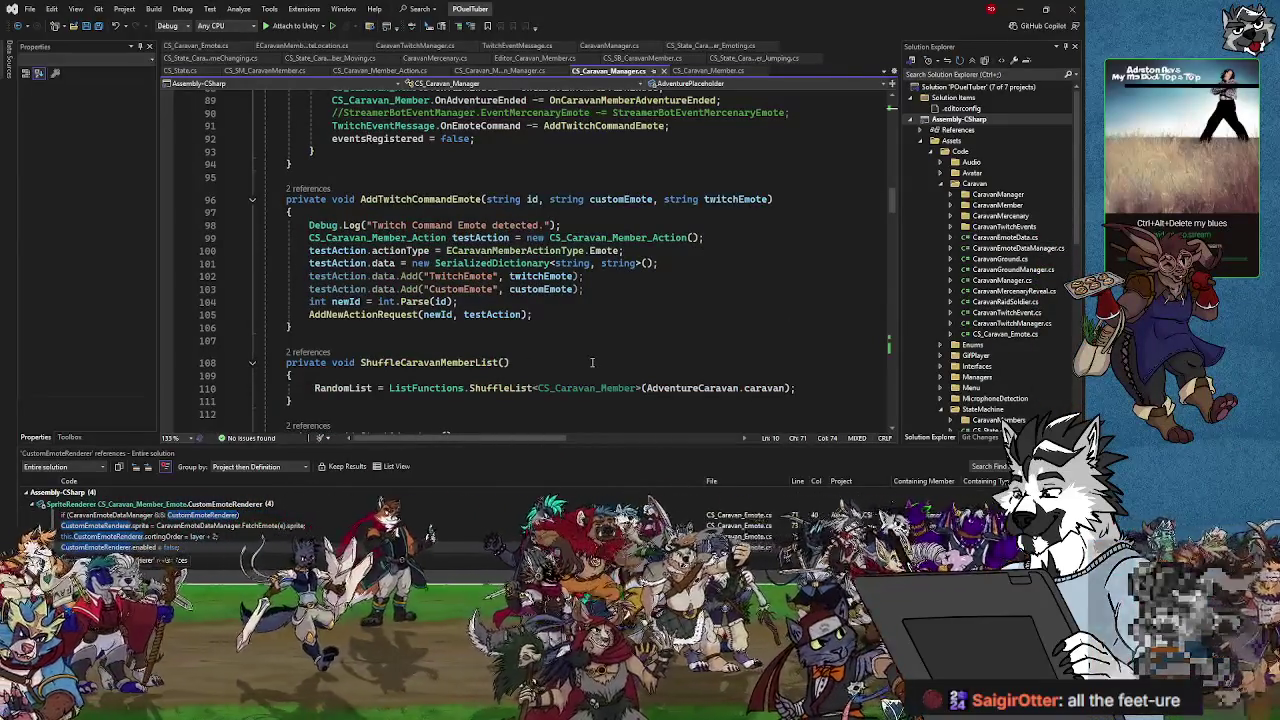
pyautogui.scroll(-3, 590, 360)
pyautogui.scroll(4, 589, 359)
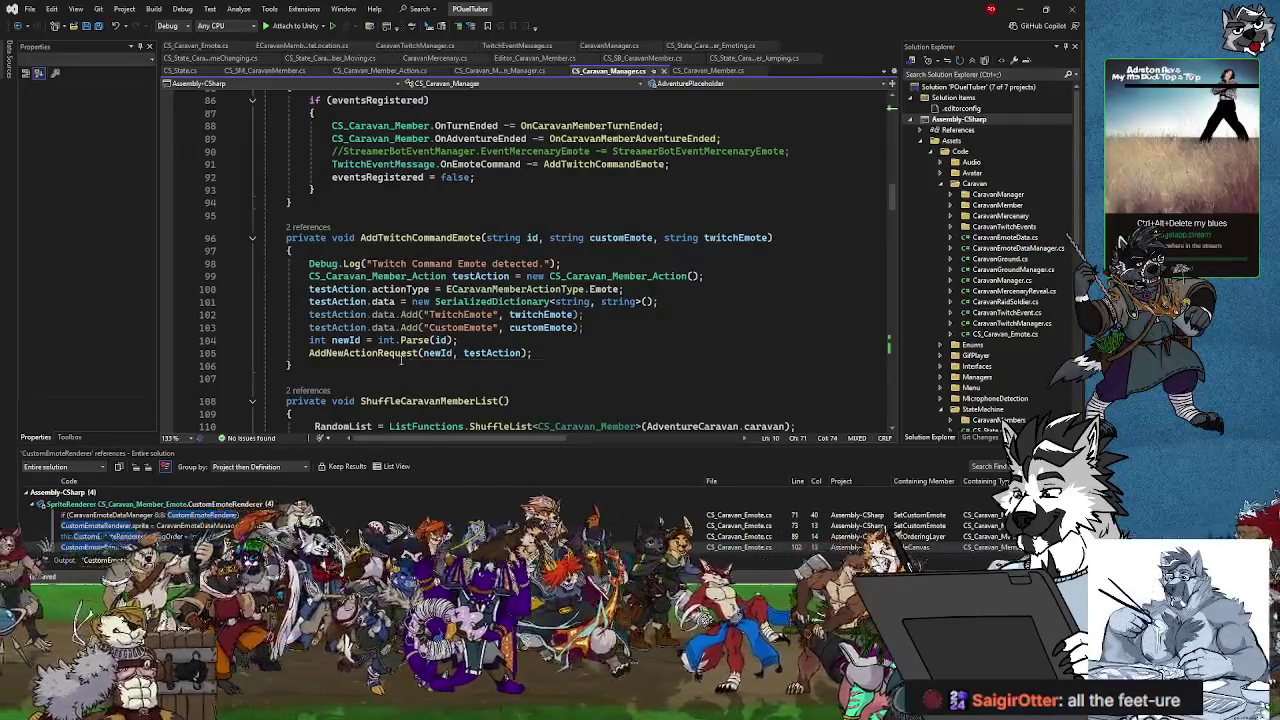
pyautogui.scroll(-7, 404, 355)
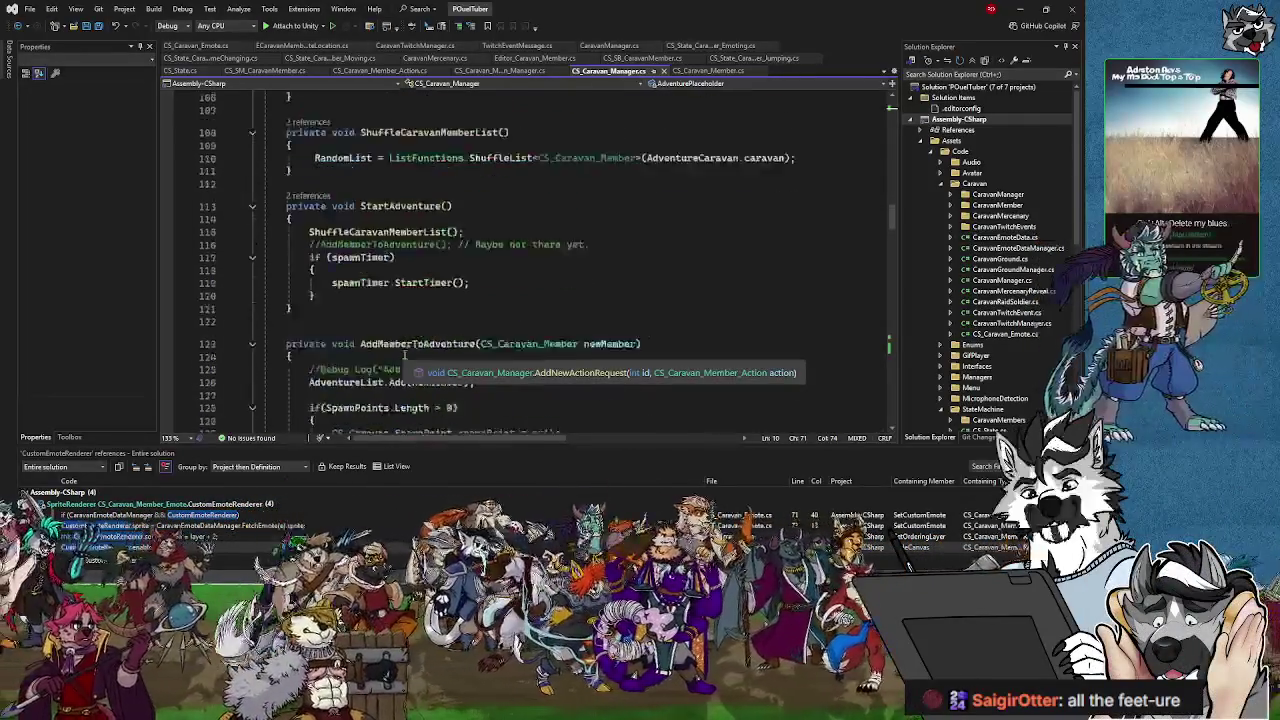
pyautogui.scroll(-3, 404, 355)
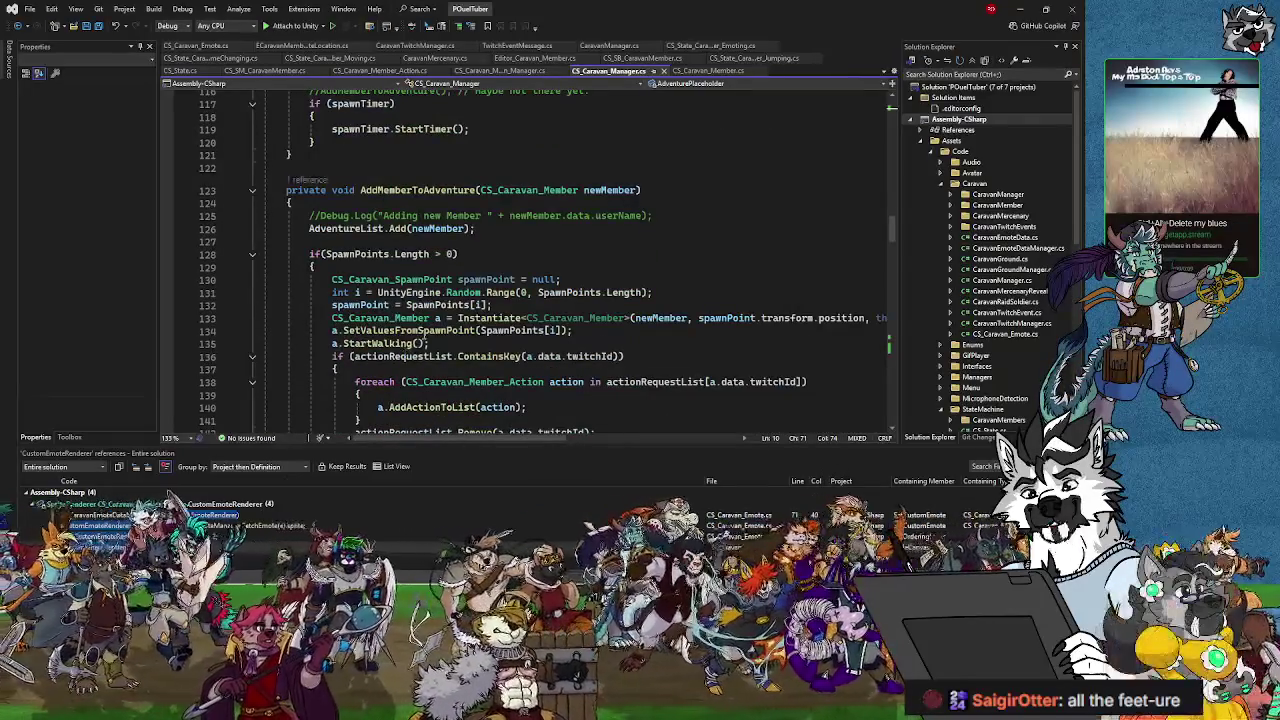
pyautogui.scroll(-3, 424, 335)
pyautogui.scroll(3, 424, 335)
pyautogui.scroll(-10, 424, 335)
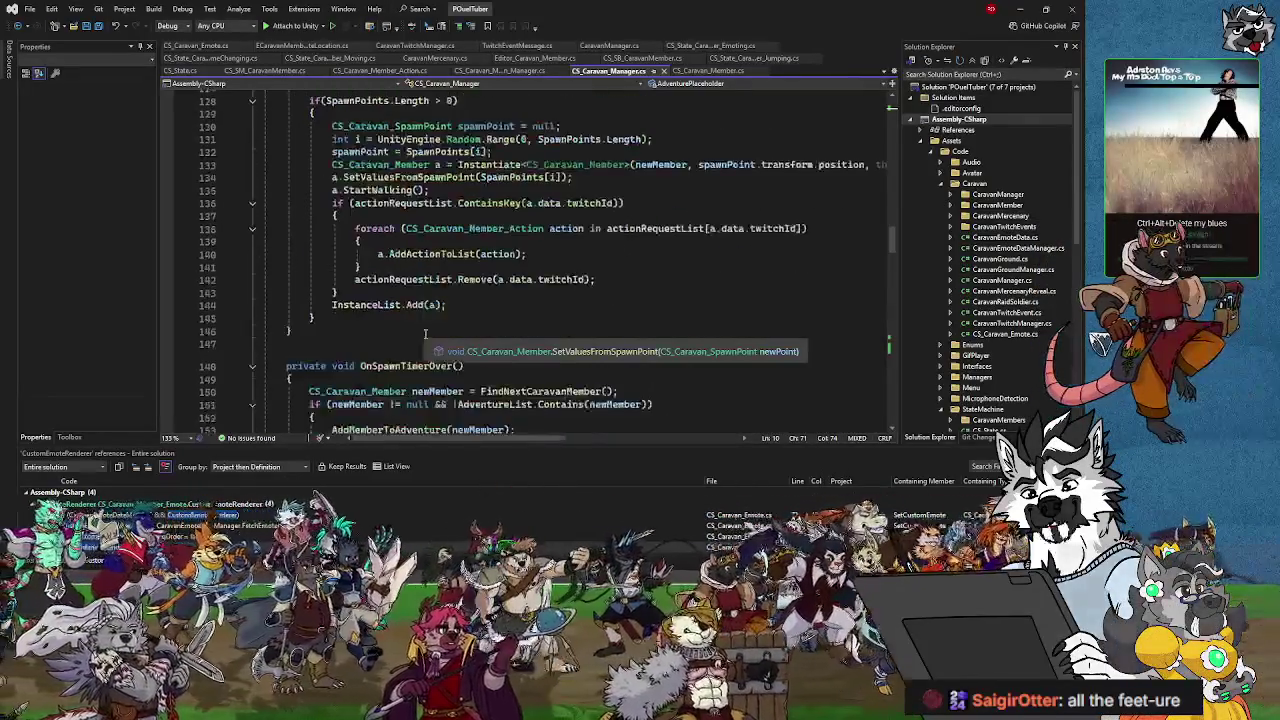
pyautogui.scroll(-14, 428, 333)
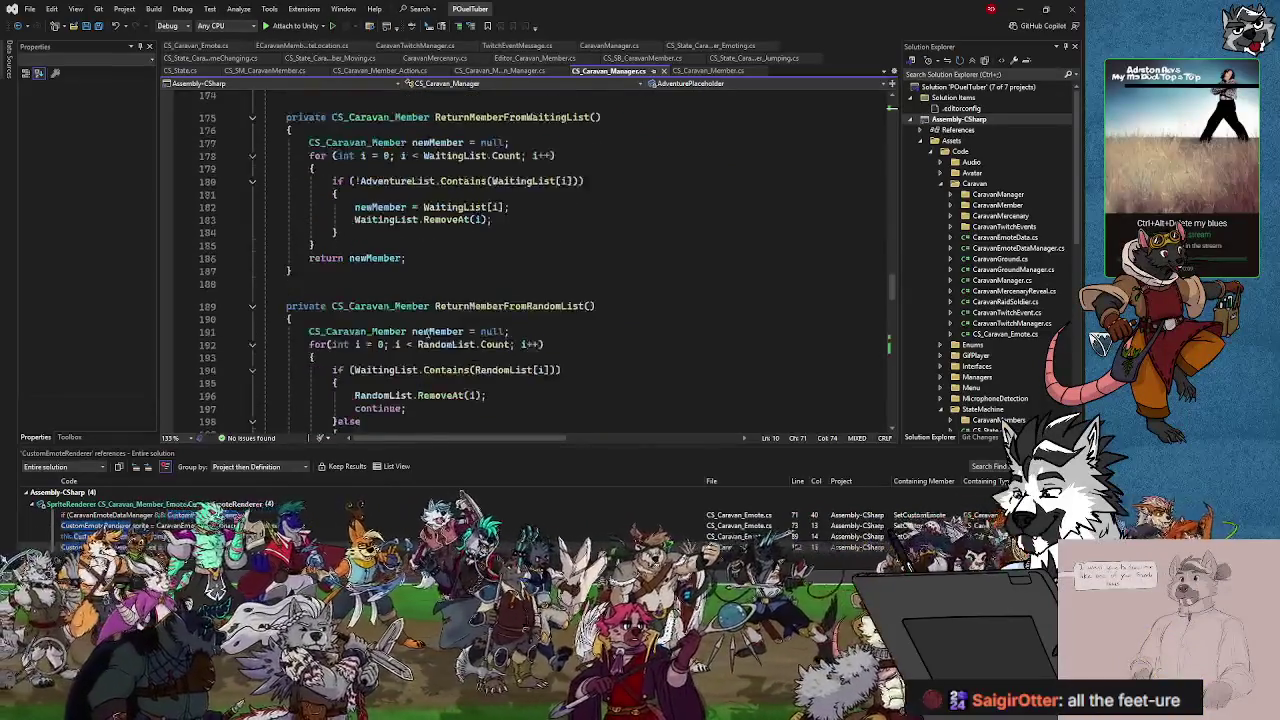
pyautogui.scroll(-15, 428, 332)
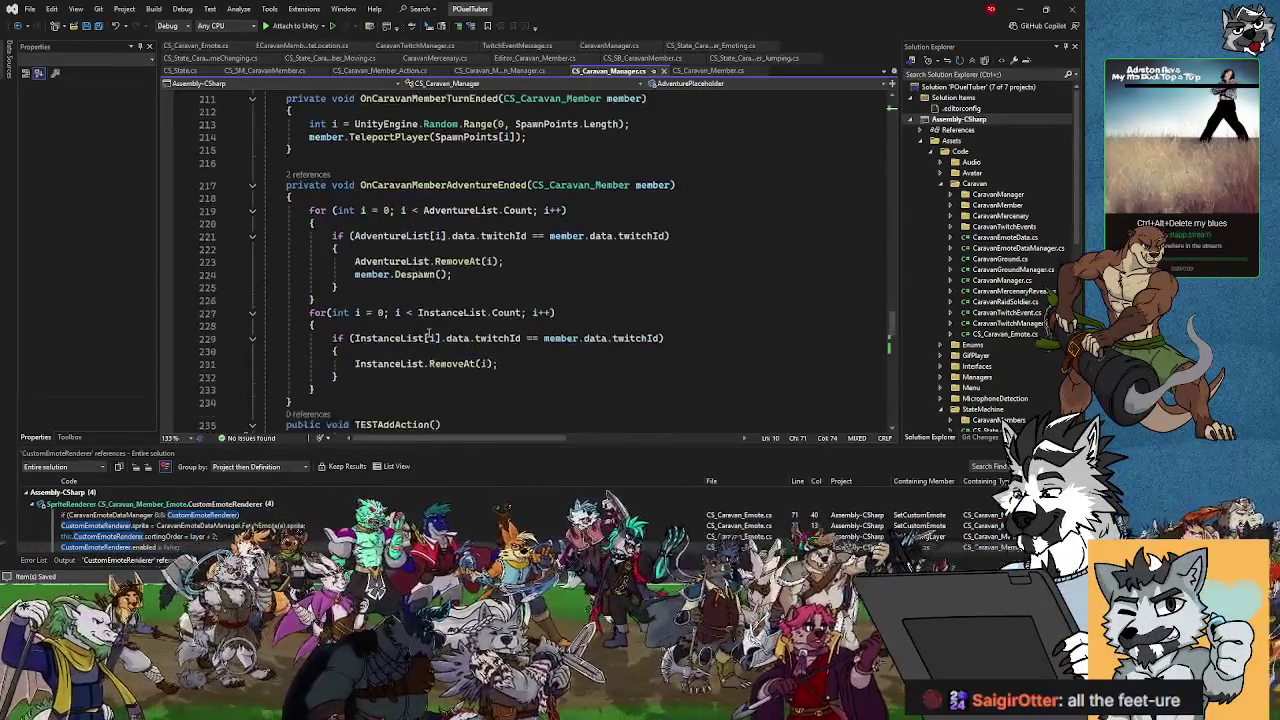
pyautogui.scroll(-6, 430, 333)
pyautogui.scroll(1, 435, 325)
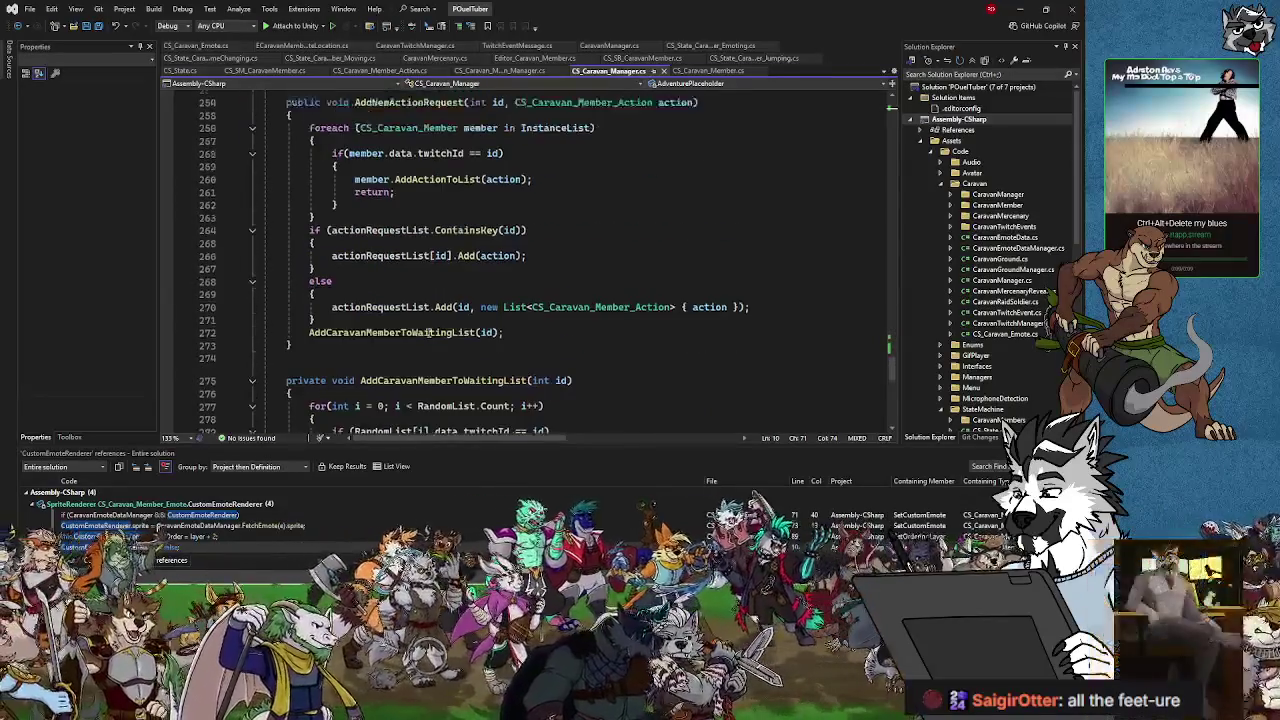
pyautogui.scroll(1, 439, 317)
pyautogui.scroll(1, 500, 280)
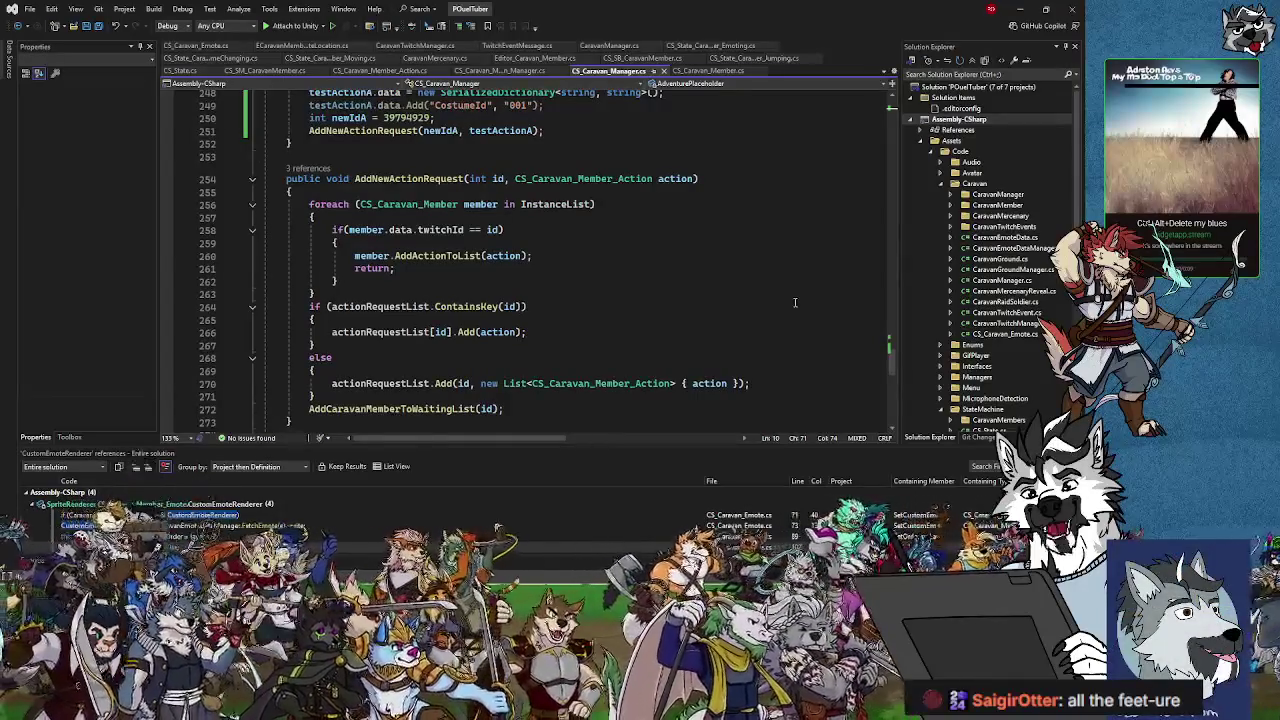
pyautogui.moveTo(585, 204)
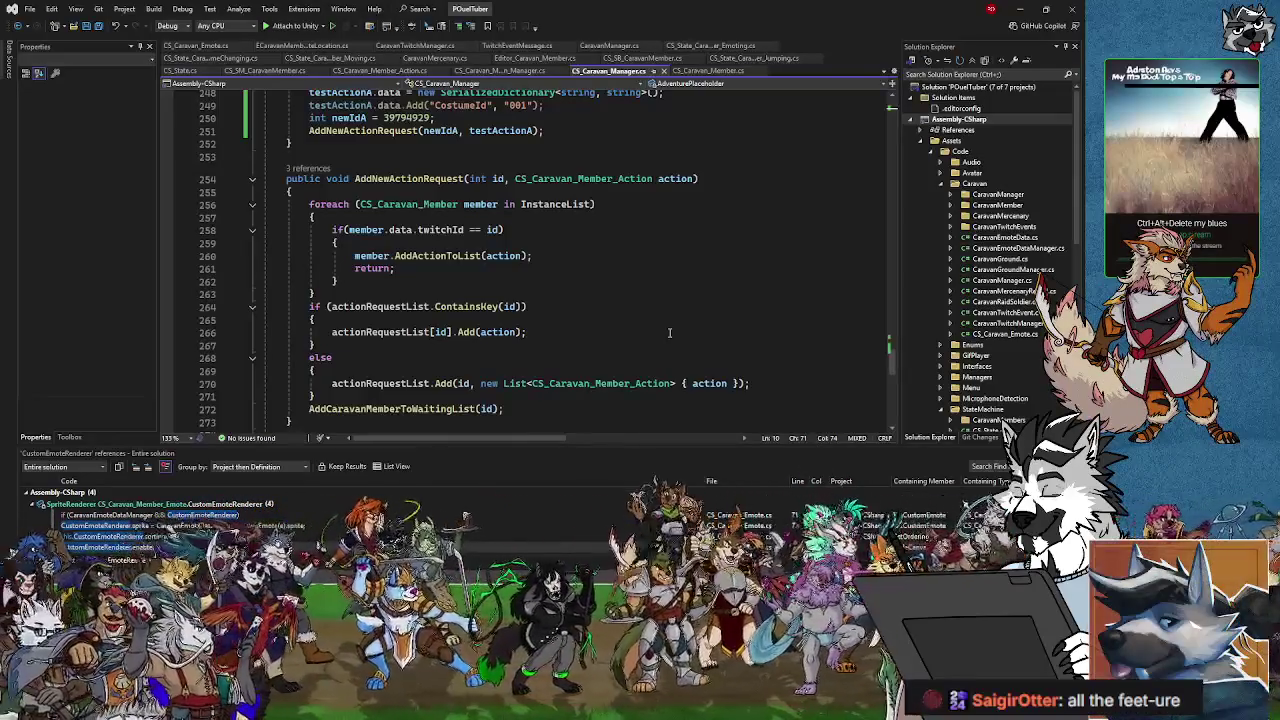
pyautogui.moveTo(497, 307)
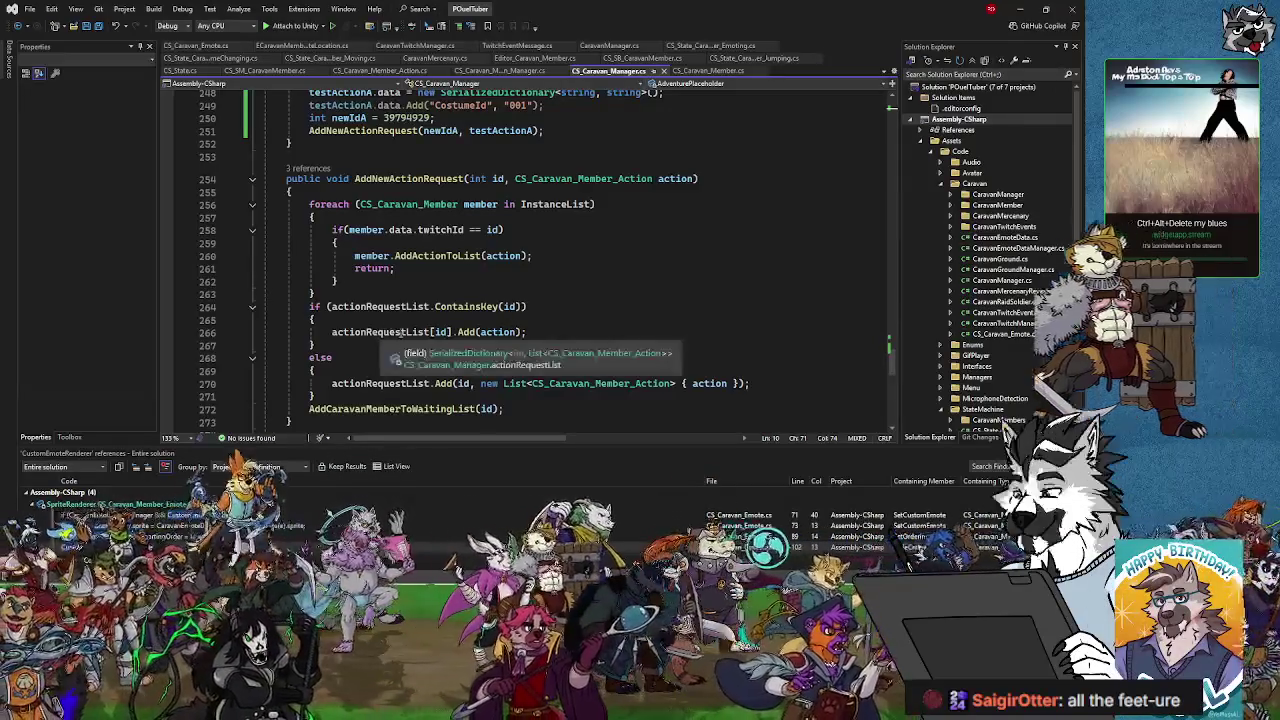
pyautogui.scroll(-3, 383, 325)
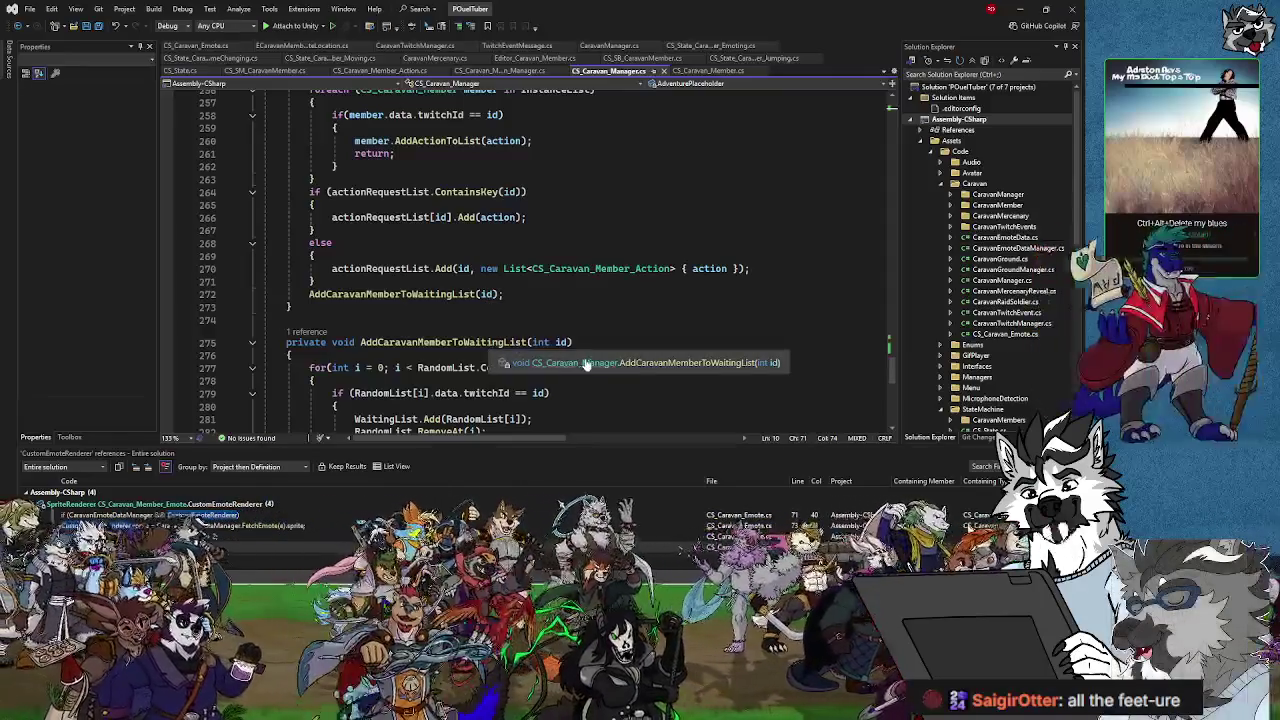
pyautogui.scroll(-2, 421, 367)
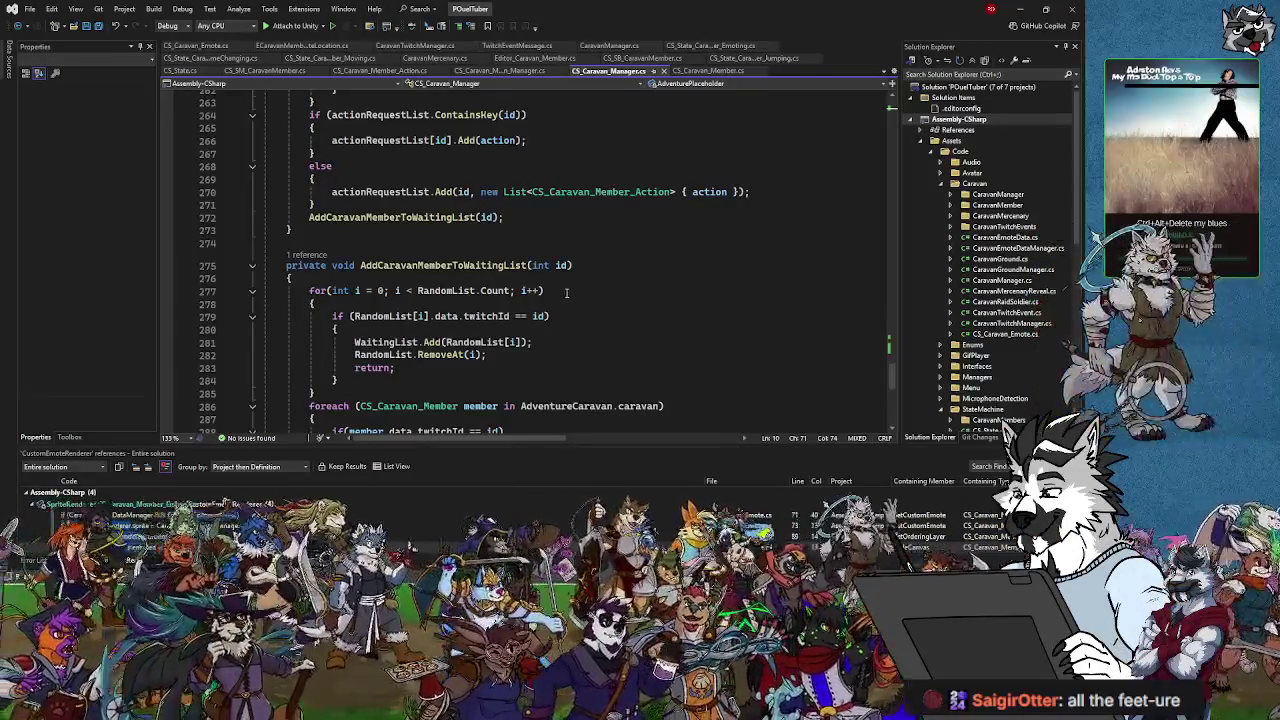
pyautogui.scroll(-3, 565, 291)
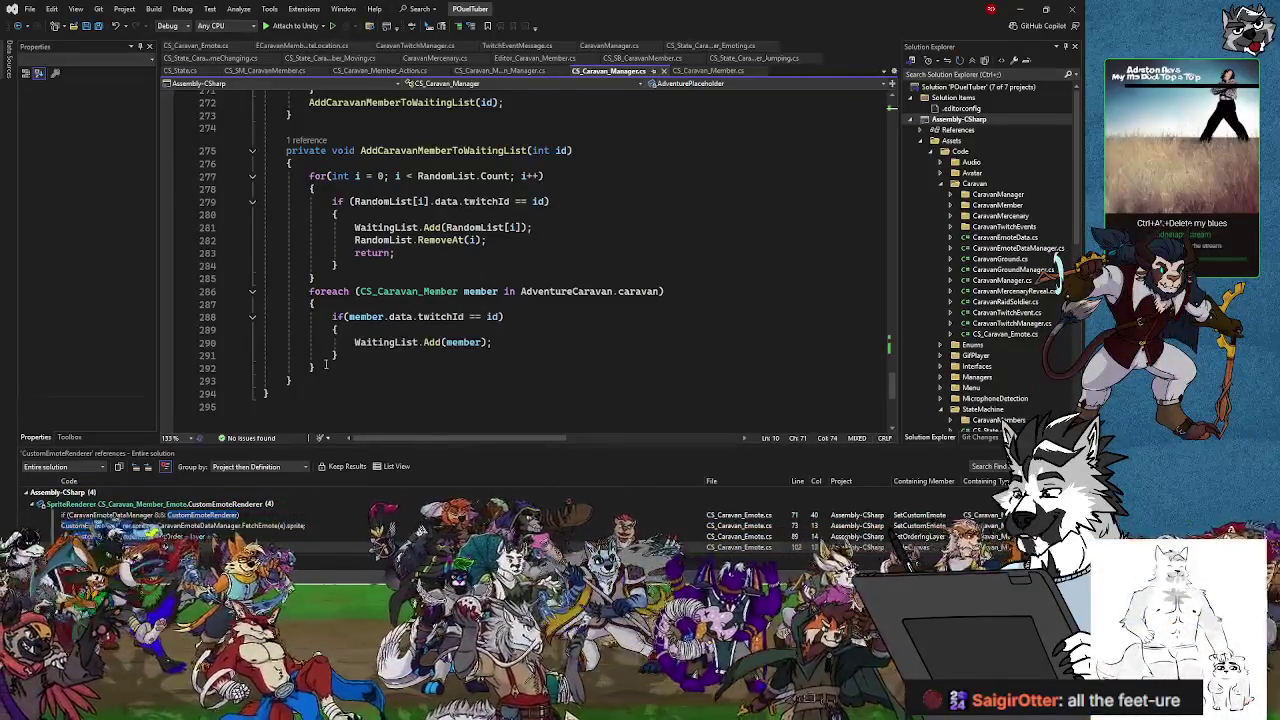
pyautogui.click(310, 166)
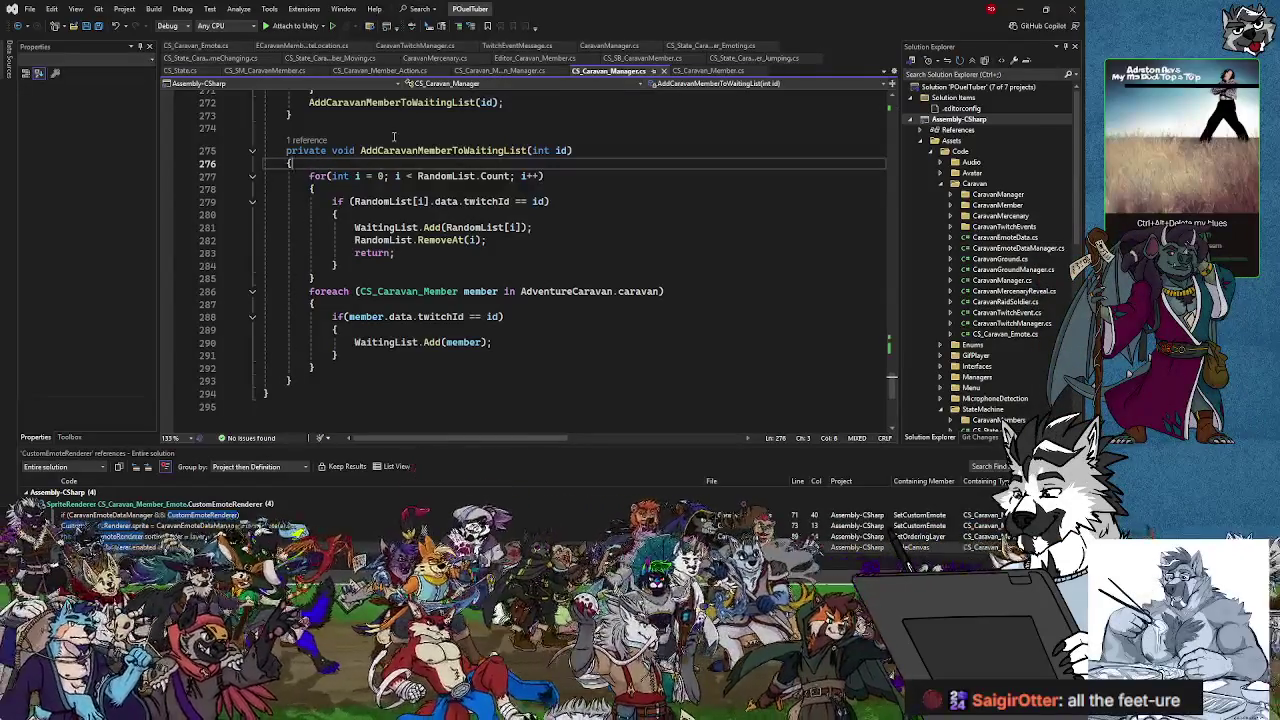
# - Remove the stray blank line and declare bool inAdventure = false; ahead of the caravan loop
pyautogui.press('Return')
pyautogui.write('Deb')
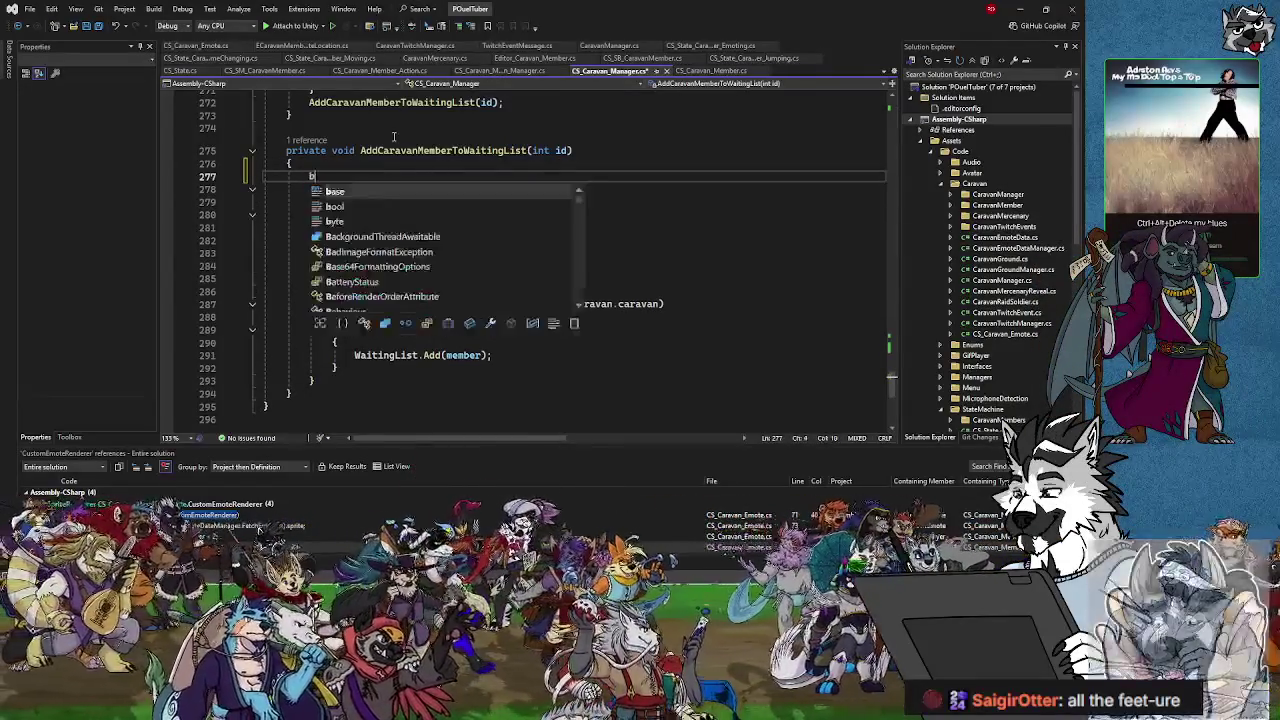
pyautogui.press('BackSpace')
pyautogui.press('BackSpace')
pyautogui.press('BackSpace')
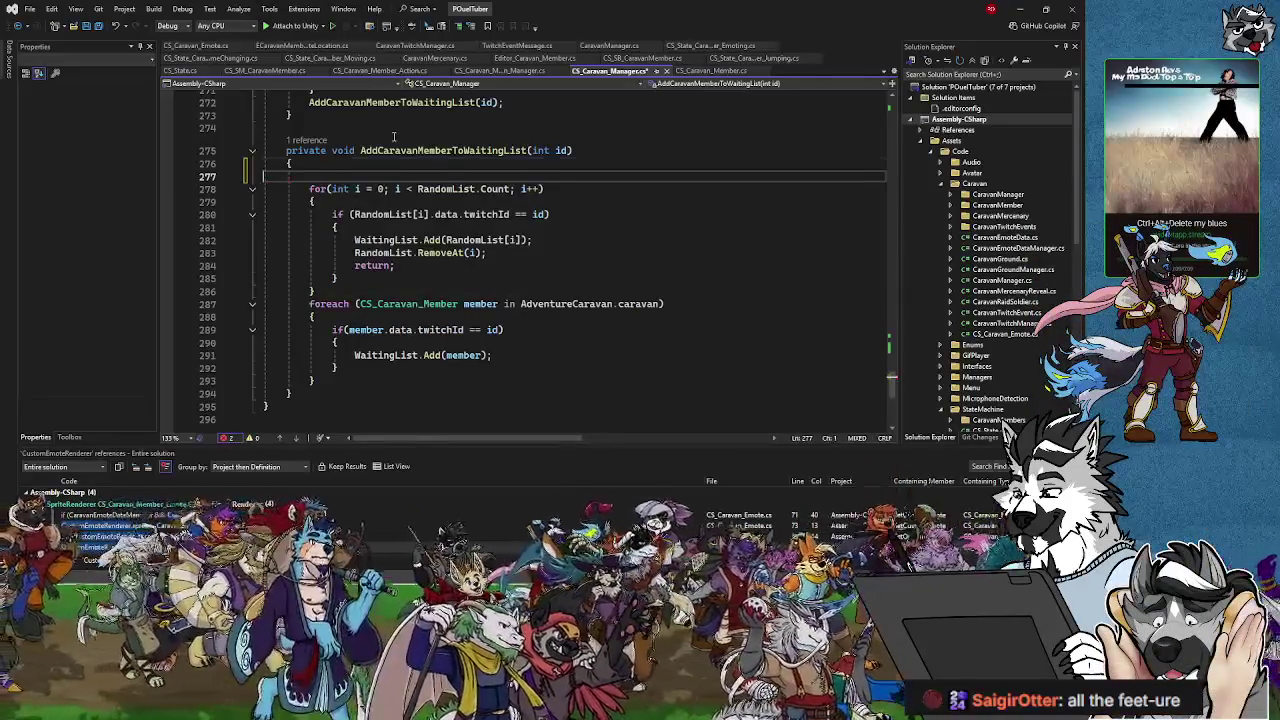
pyautogui.press('BackSpace')
pyautogui.press('BackSpace')
pyautogui.press('BackSpace')
pyautogui.click(348, 280)
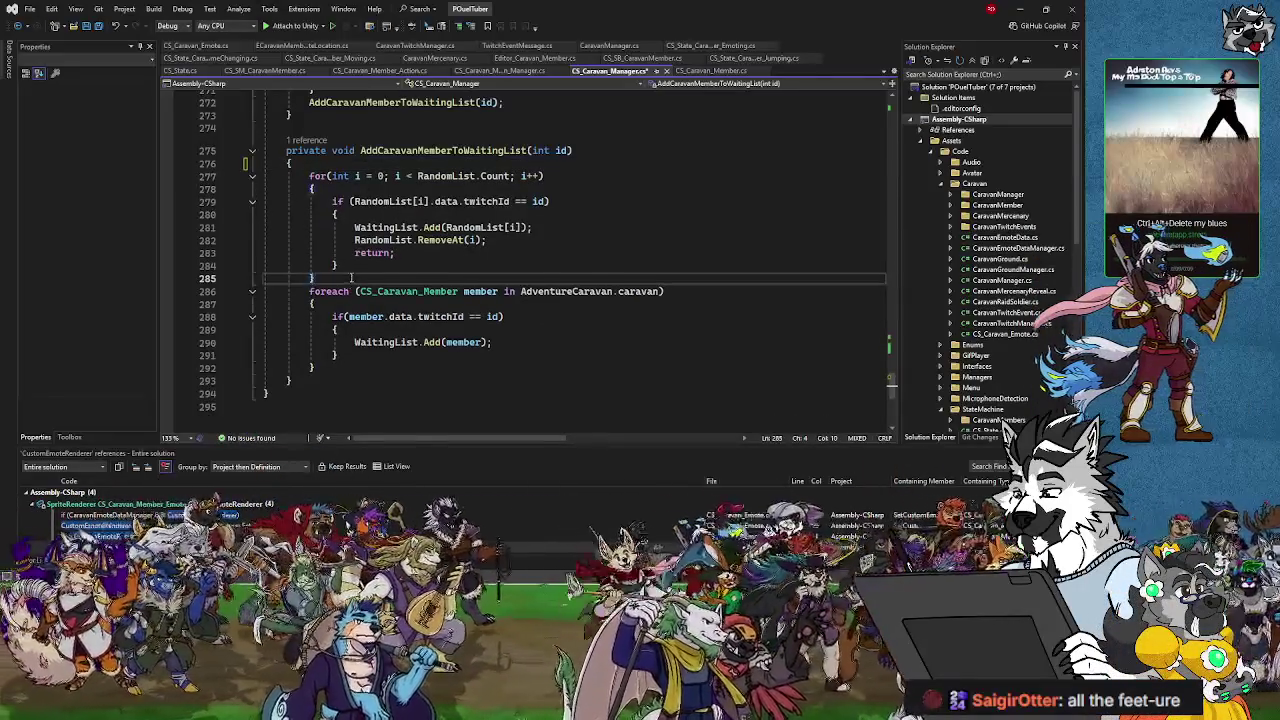
pyautogui.press('Return')
pyautogui.write('bool in')
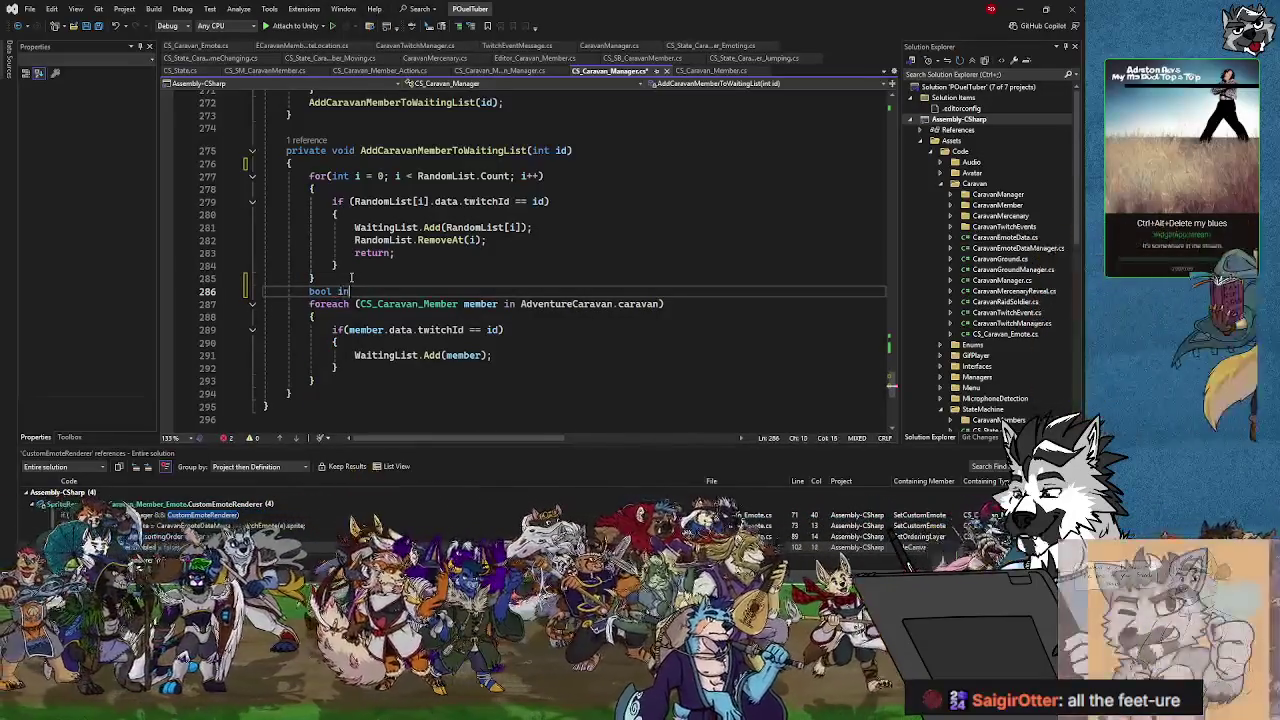
pyautogui.write('Adventure = false;')
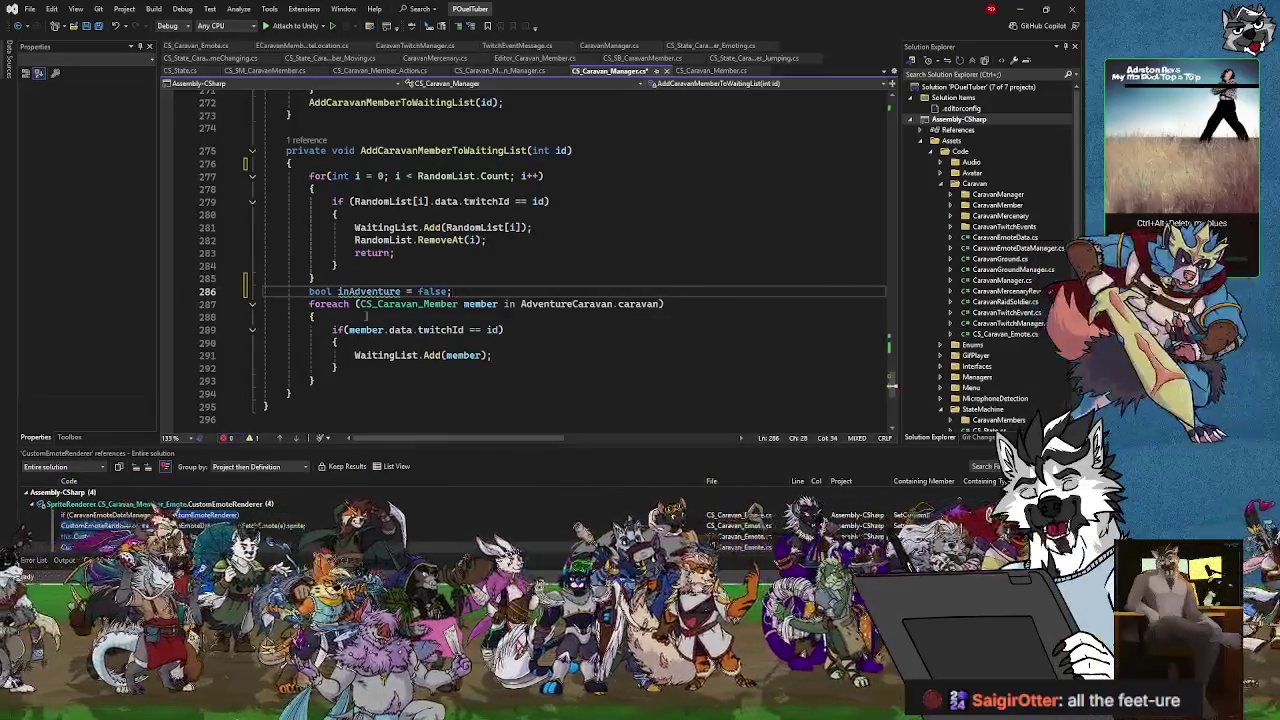
# - Add inAdventure = true; on a new line below WaitingList.Add(member)
pyautogui.click(496, 356)
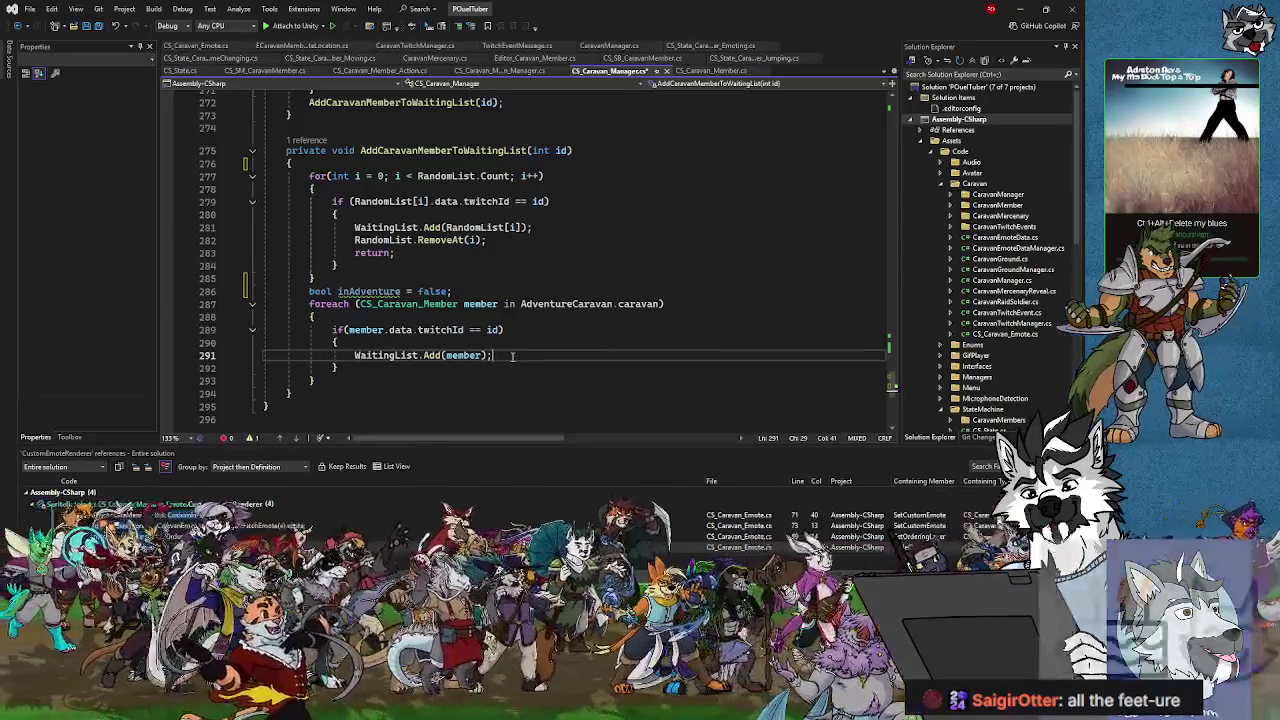
pyautogui.press('Return')
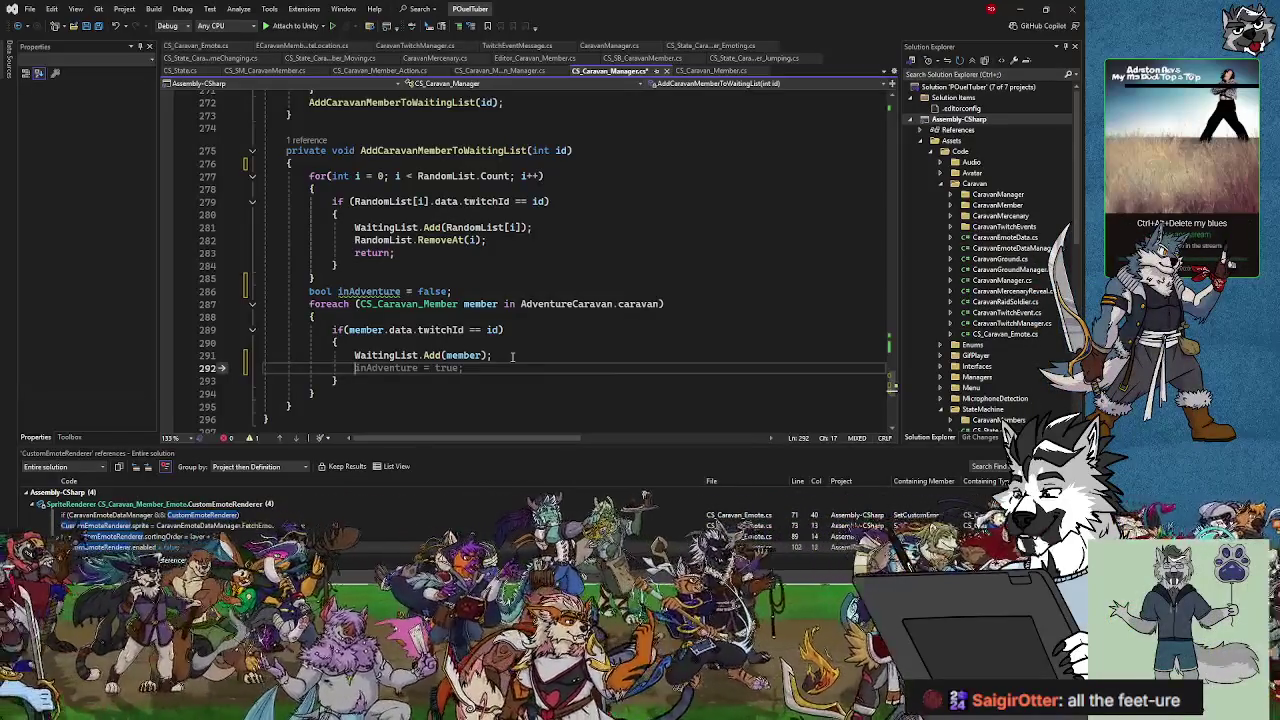
pyautogui.write('i')
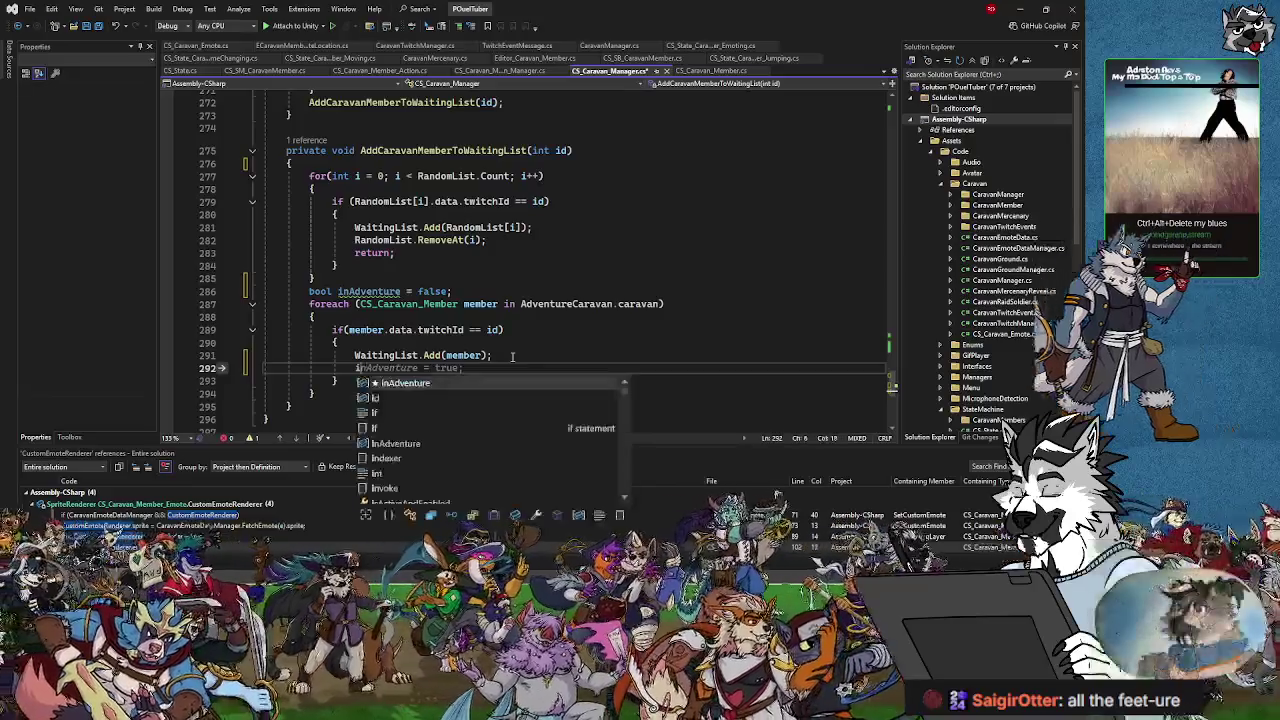
pyautogui.write('nAdventure = true')
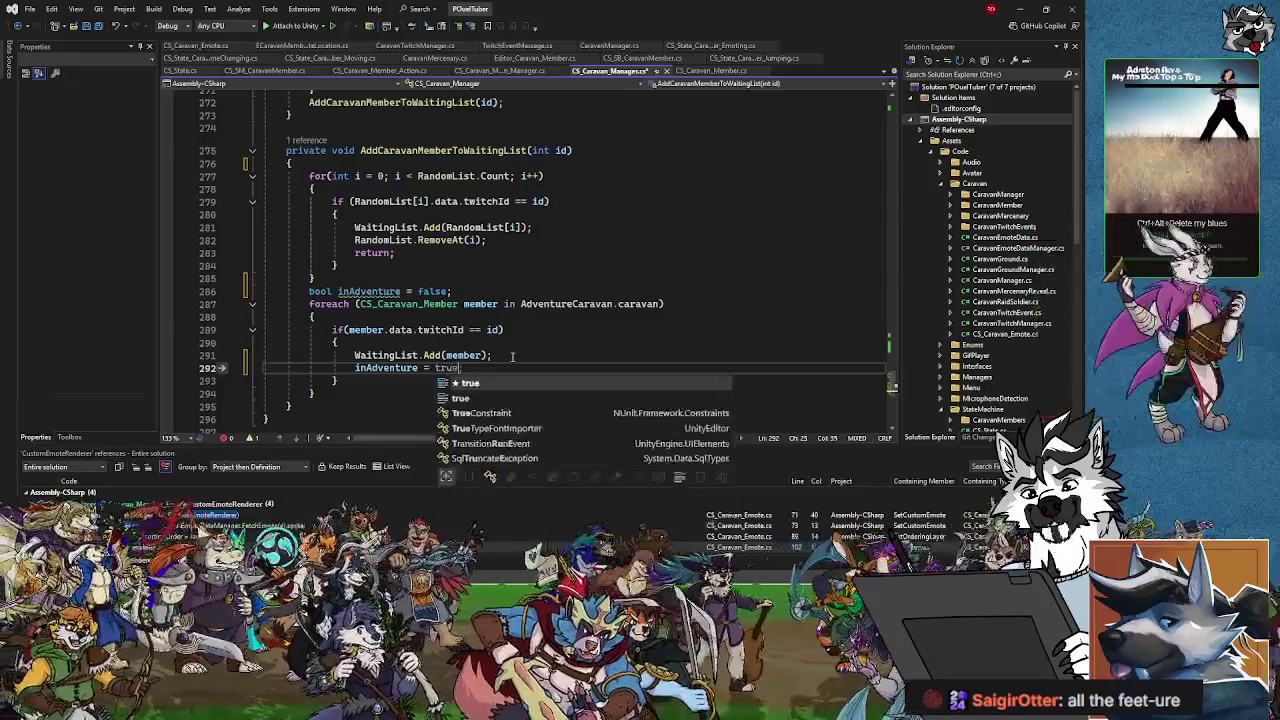
pyautogui.write(';')
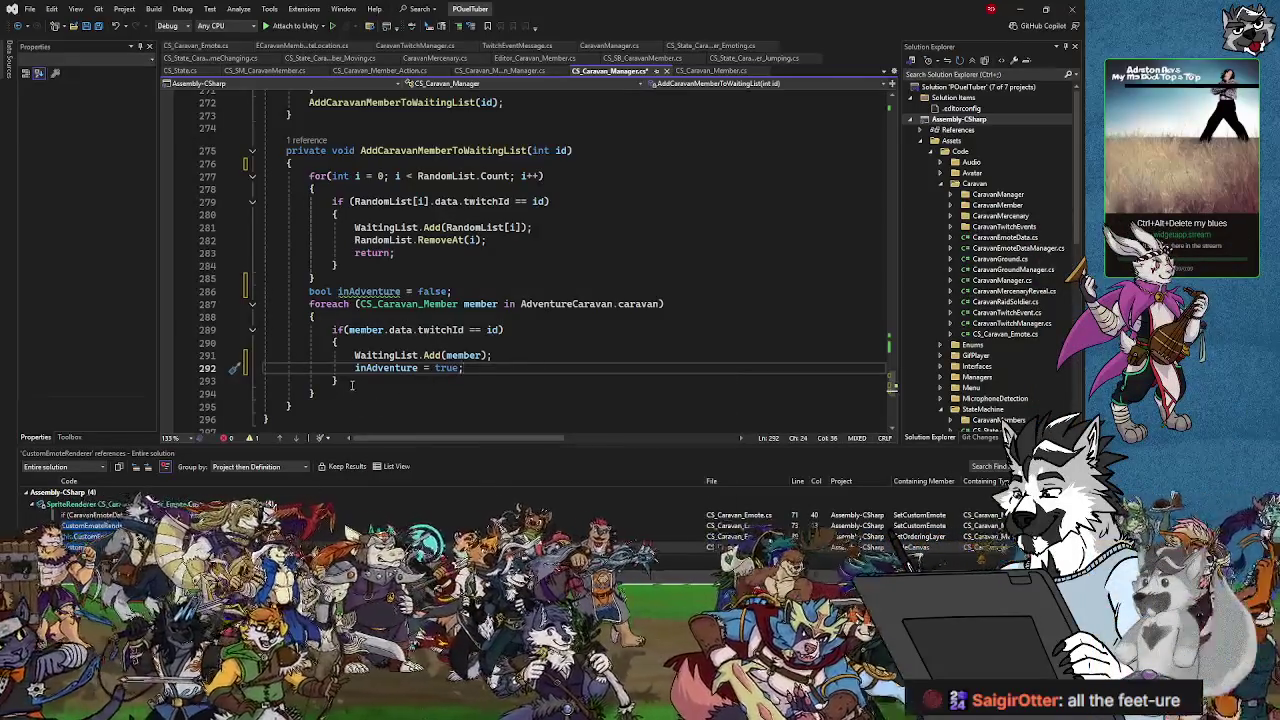
# - Open an if (!inAdventure) block right after the foreach loop
pyautogui.click(327, 391)
pyautogui.press('Return')
pyautogui.write('if(')
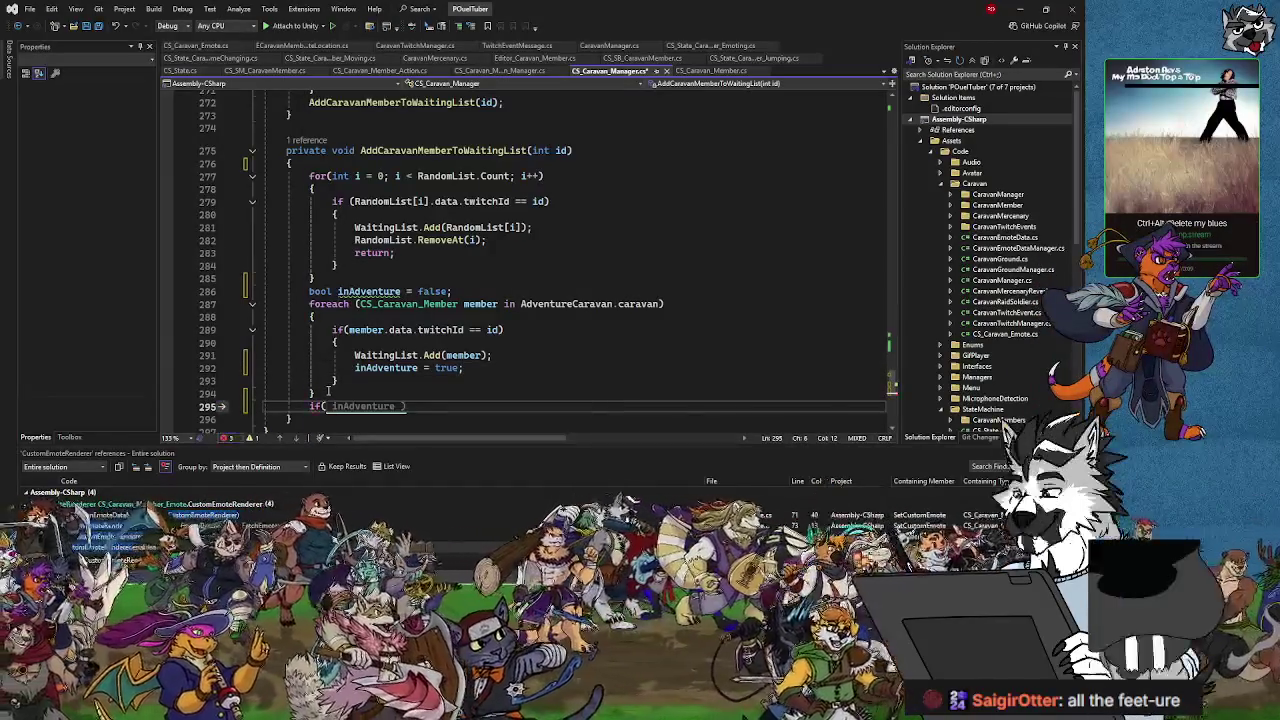
pyautogui.write('!')
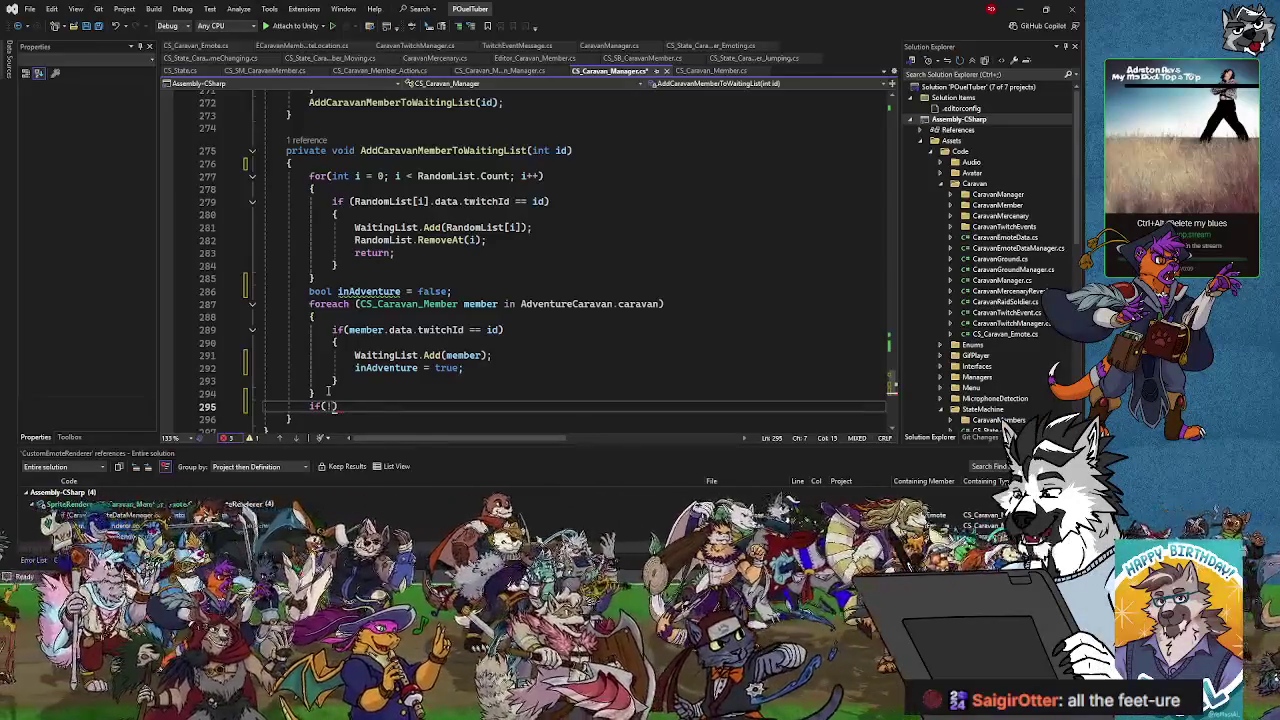
pyautogui.write('inAdventure')
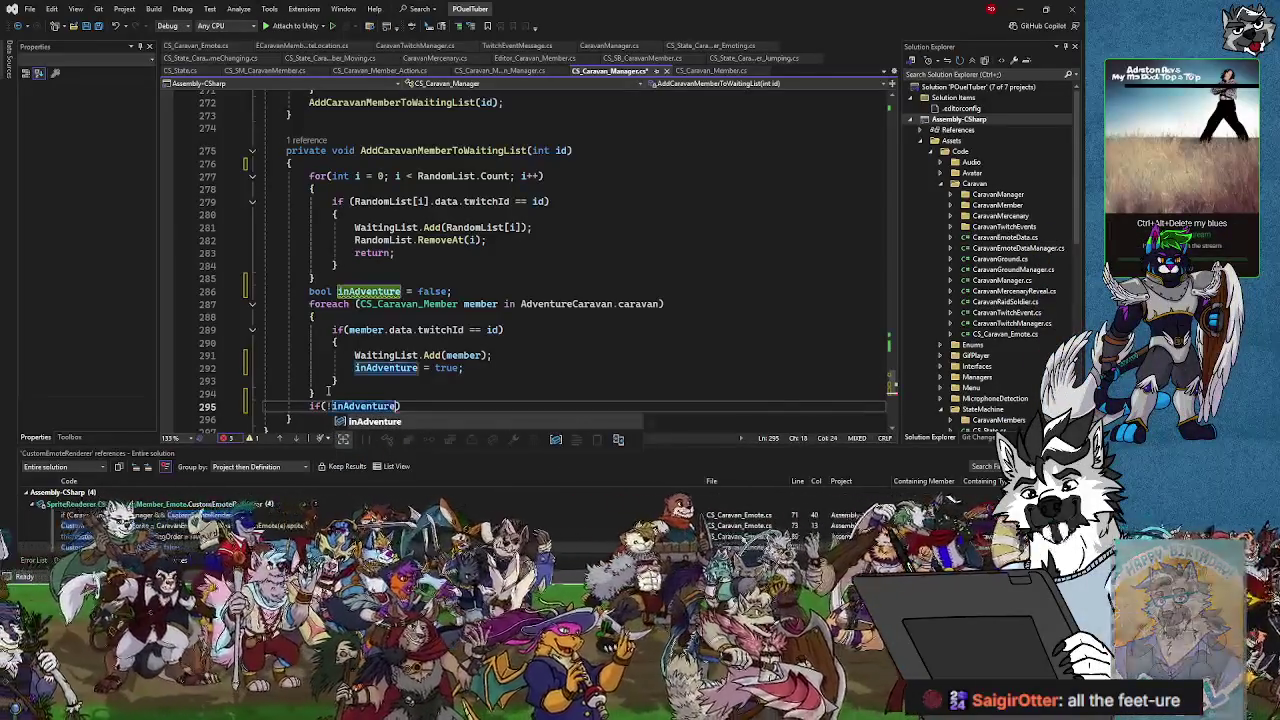
pyautogui.write(')')
pyautogui.press('Return')
pyautogui.write('{')
pyautogui.press('Return')
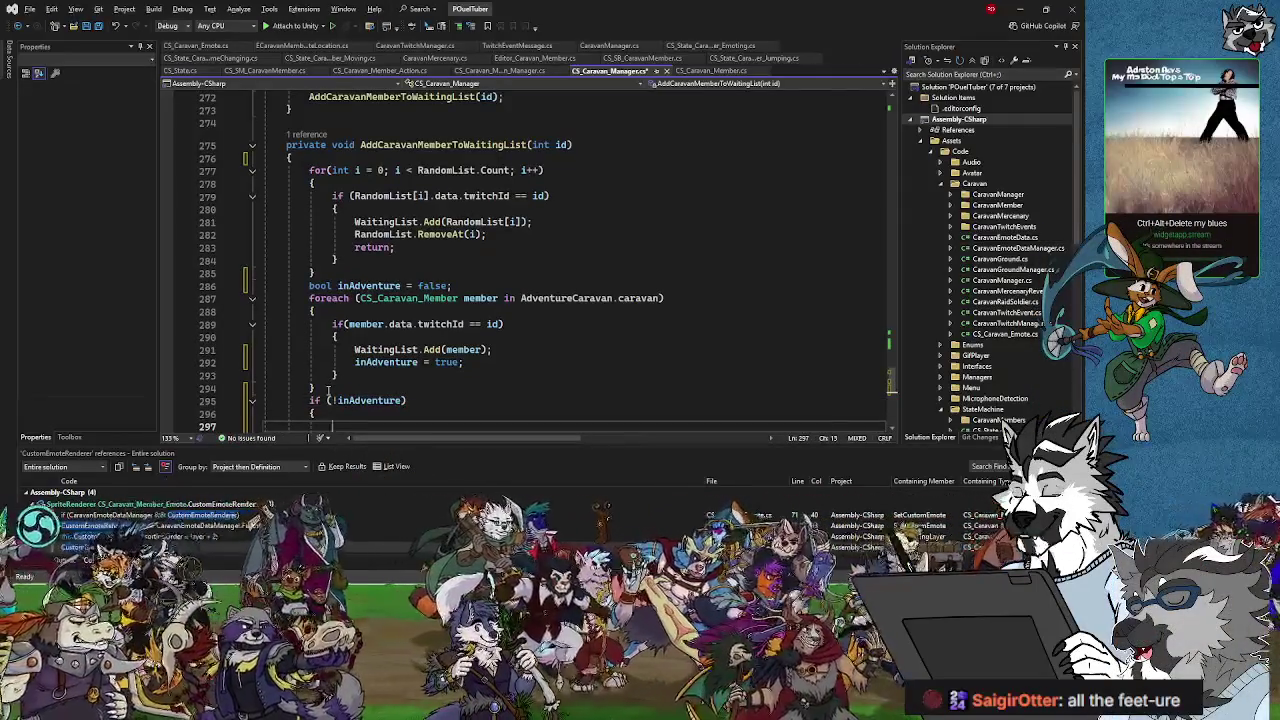
# - Inside it, add AdventurePlaceholder[Unity.Random.Range(0, RandomList.Count)] to WaitingList
pyautogui.scroll(-2, 504, 349)
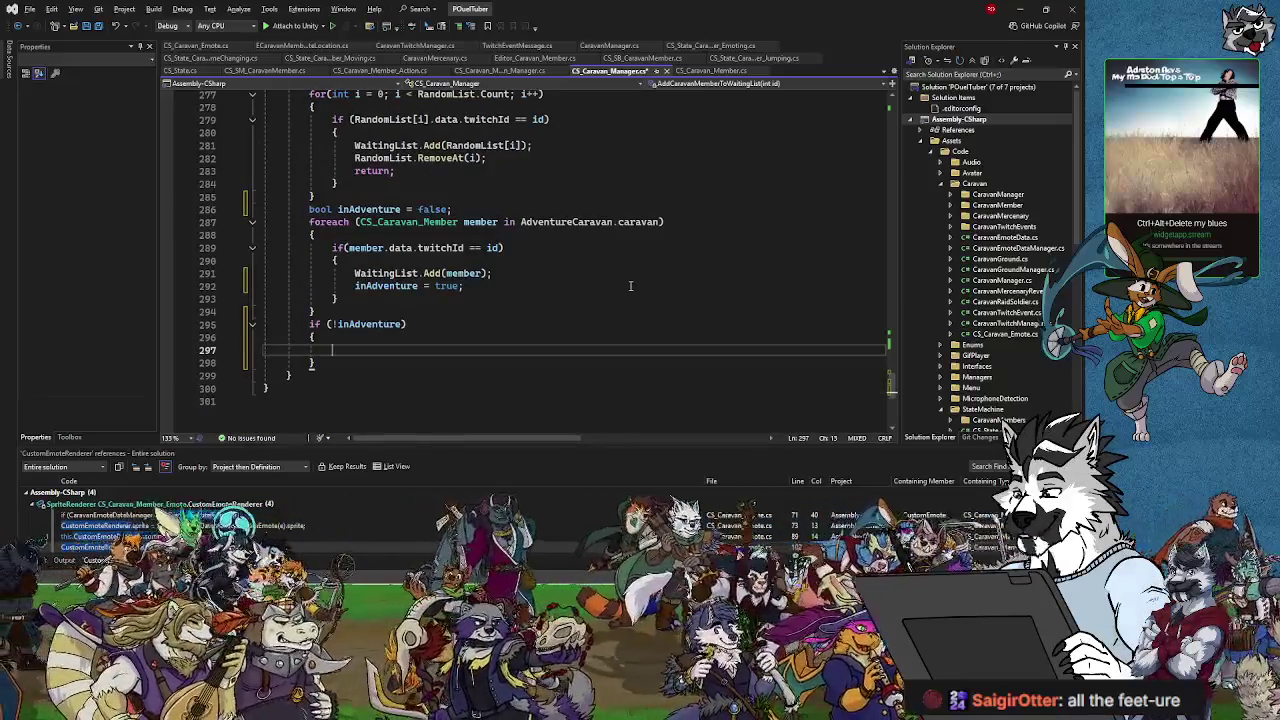
pyautogui.write('WaitingList.Add')
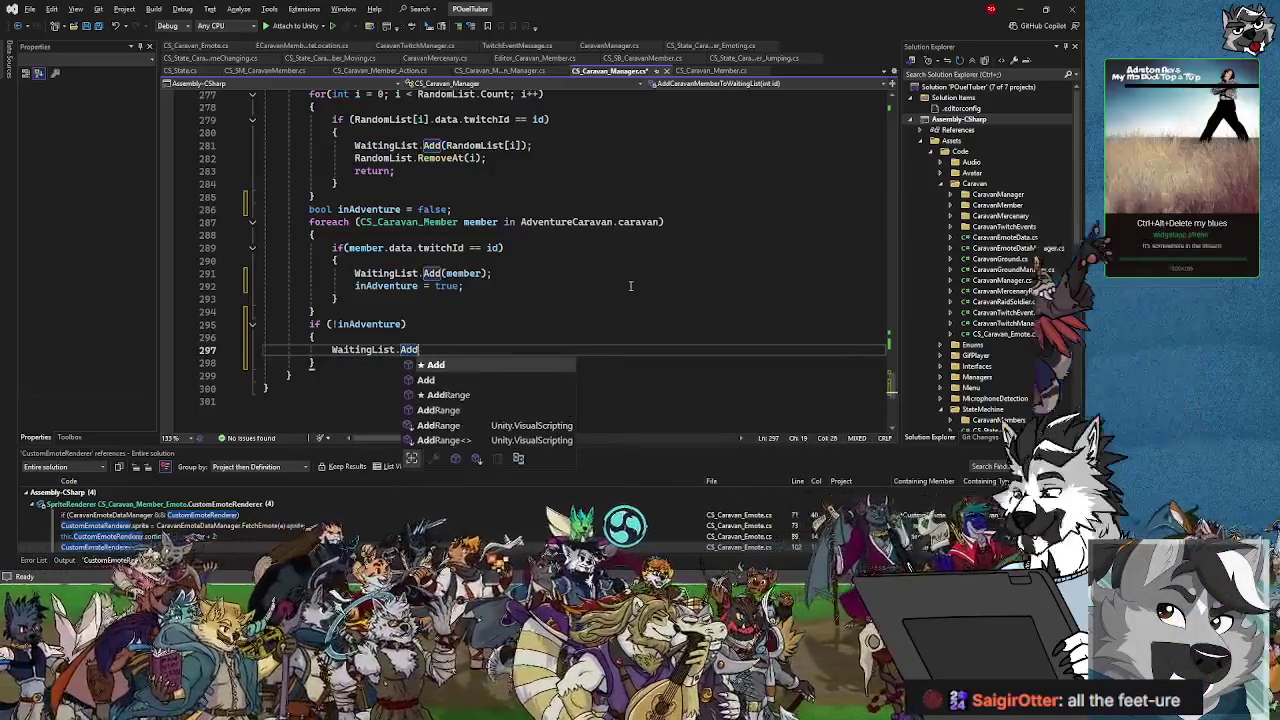
pyautogui.write('(')
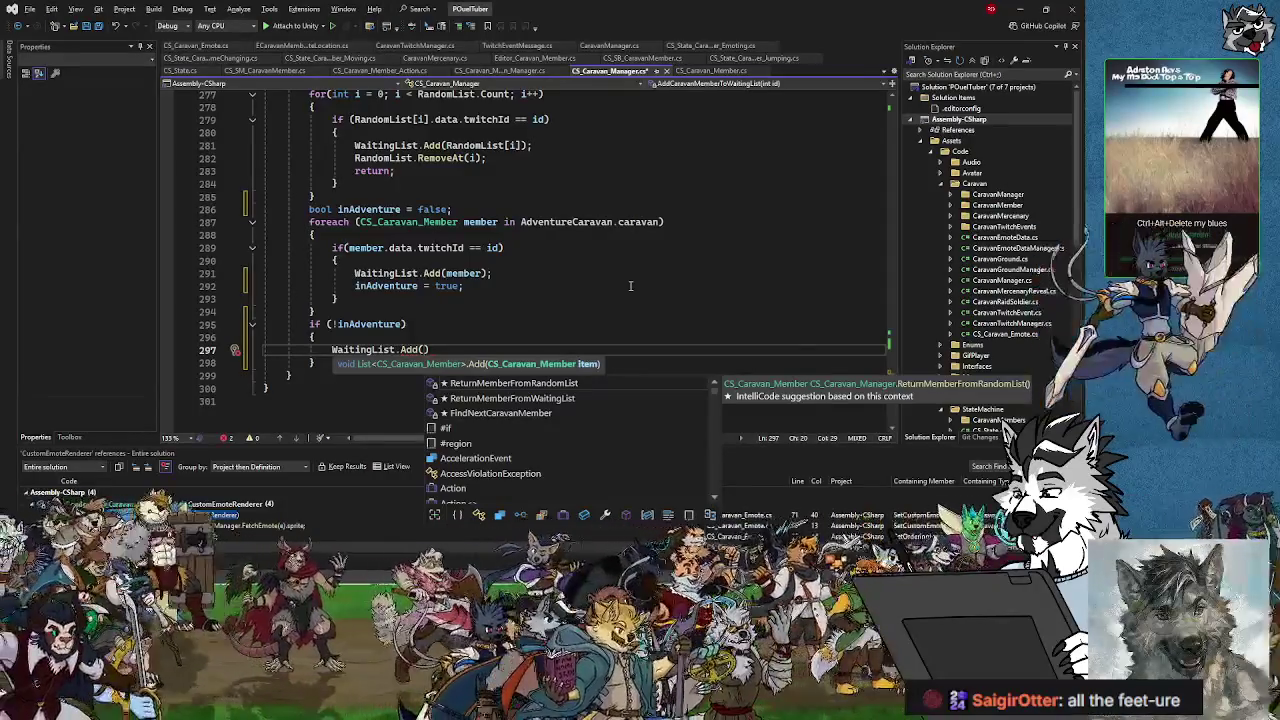
pyautogui.write('Adventure')
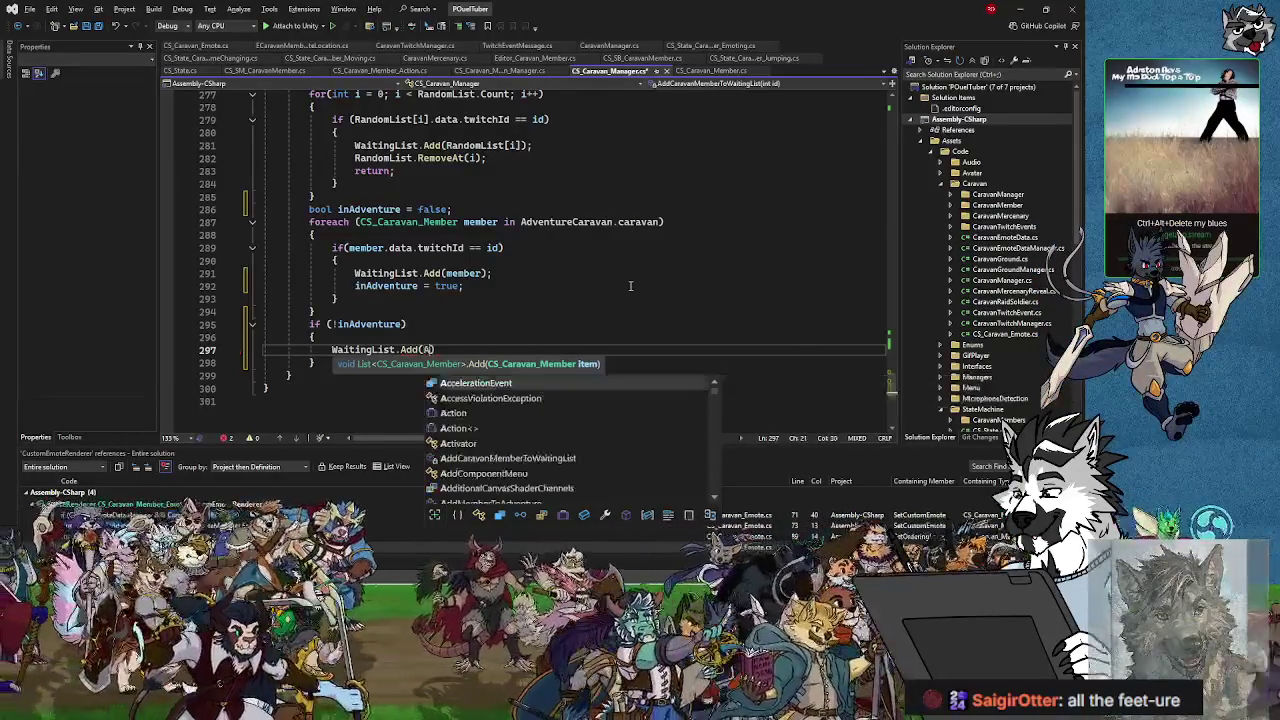
pyautogui.write('Placeholde')
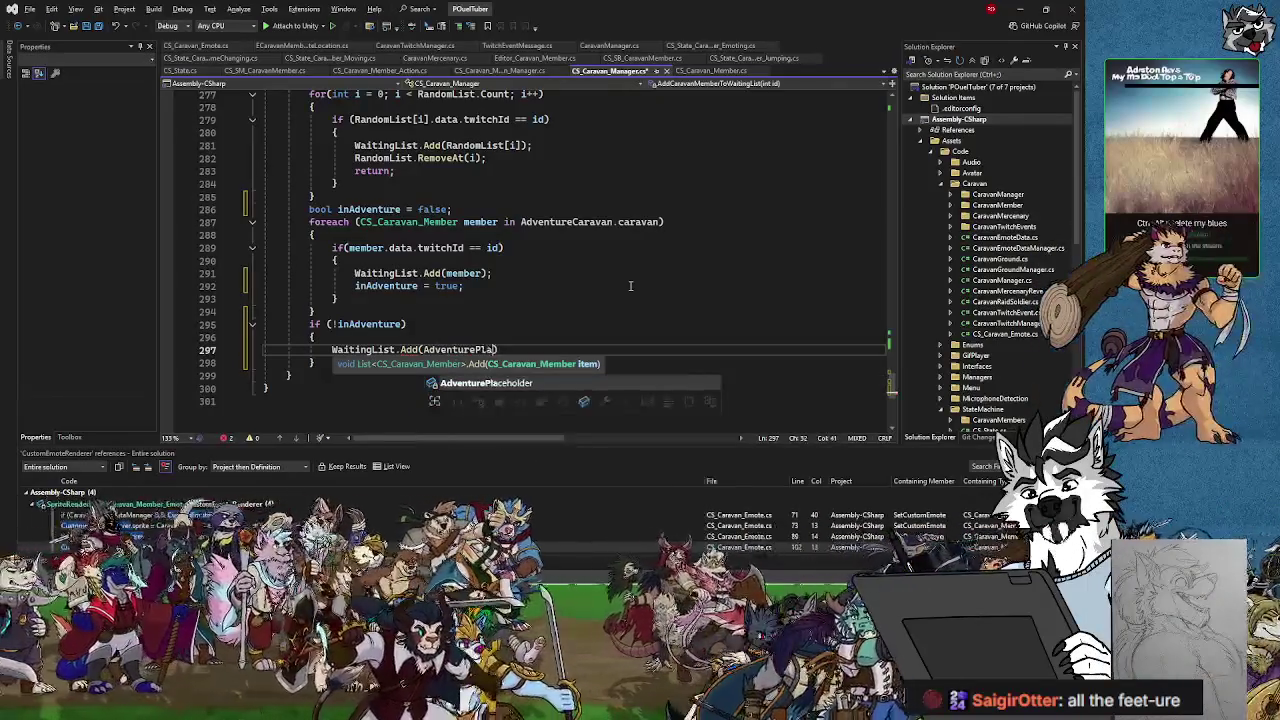
pyautogui.write('r[]')
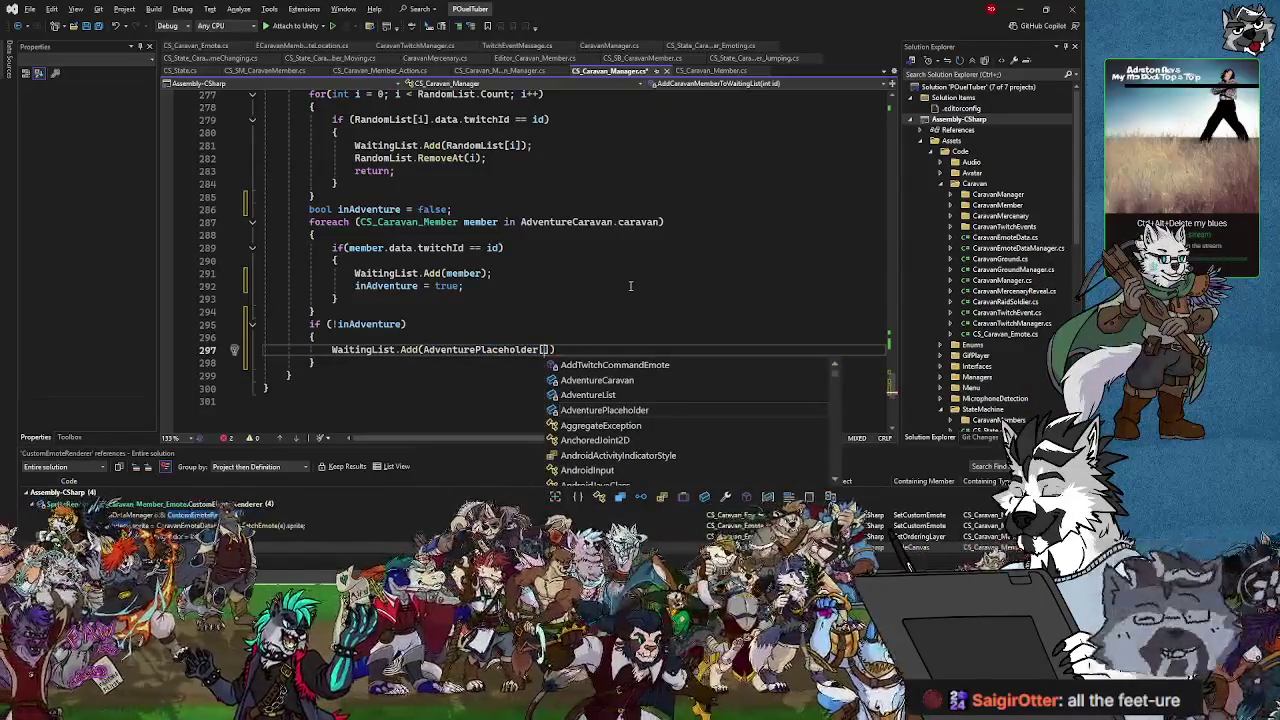
pyautogui.write('Unity.')
pyautogui.write('RandomRan')
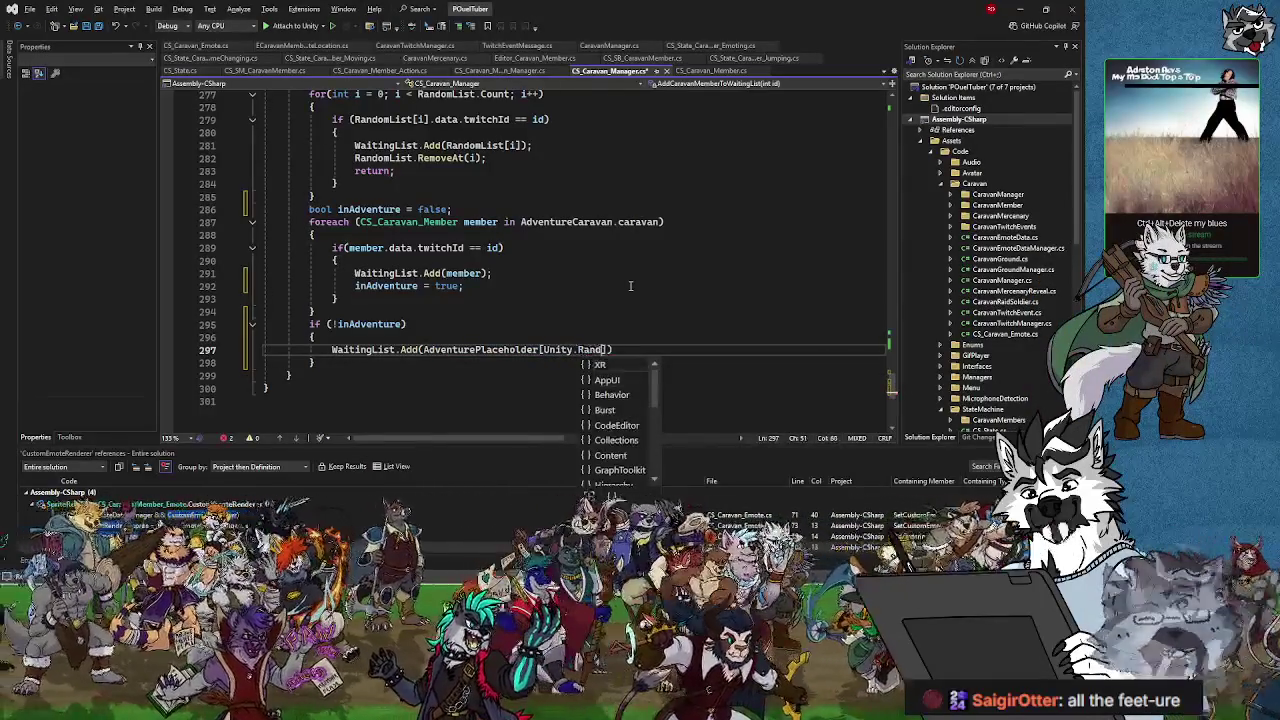
pyautogui.press('BackSpace')
pyautogui.press('BackSpace')
pyautogui.press('BackSpace')
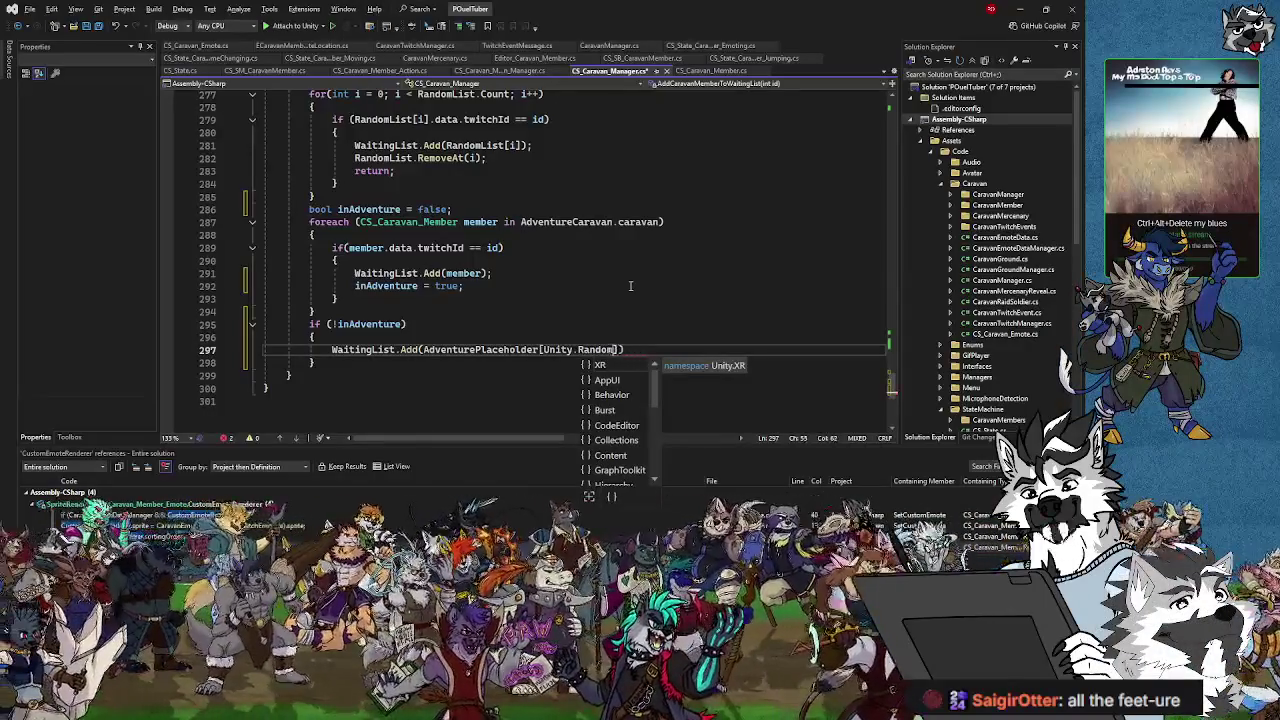
pyautogui.write('.Range')
pyautogui.write('(0, RandomList.Count)])')
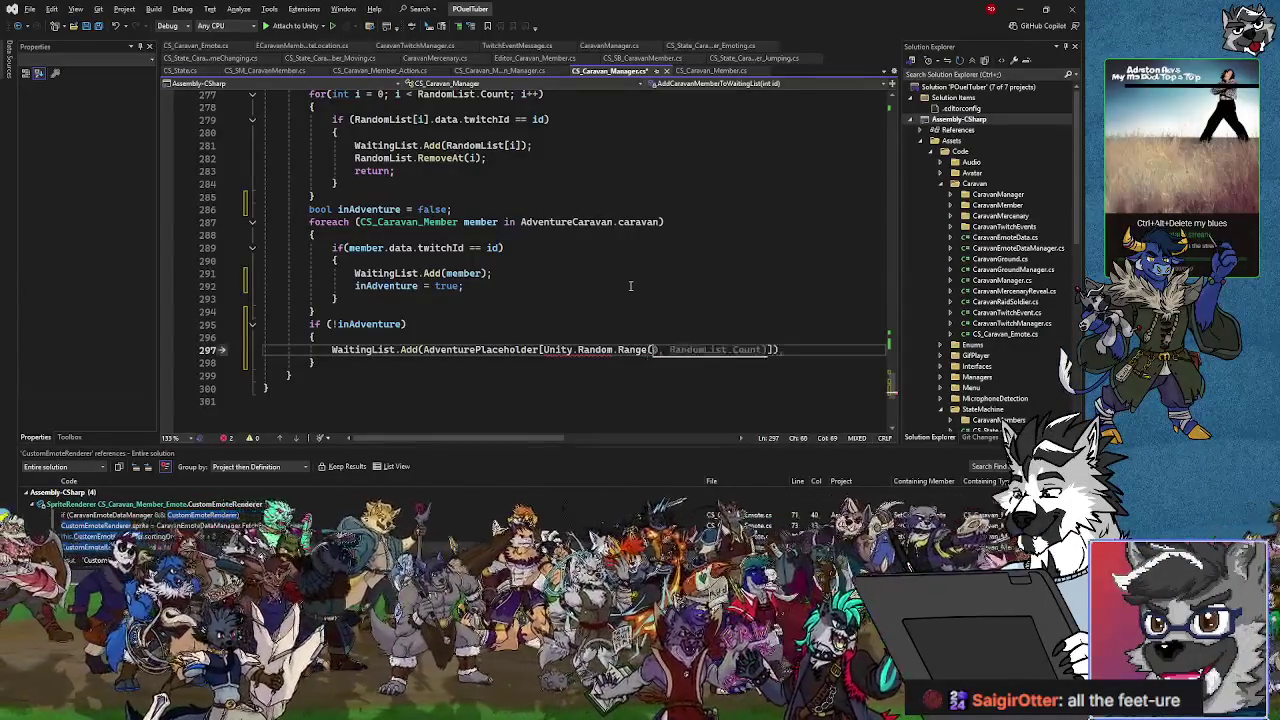
pyautogui.write(';')
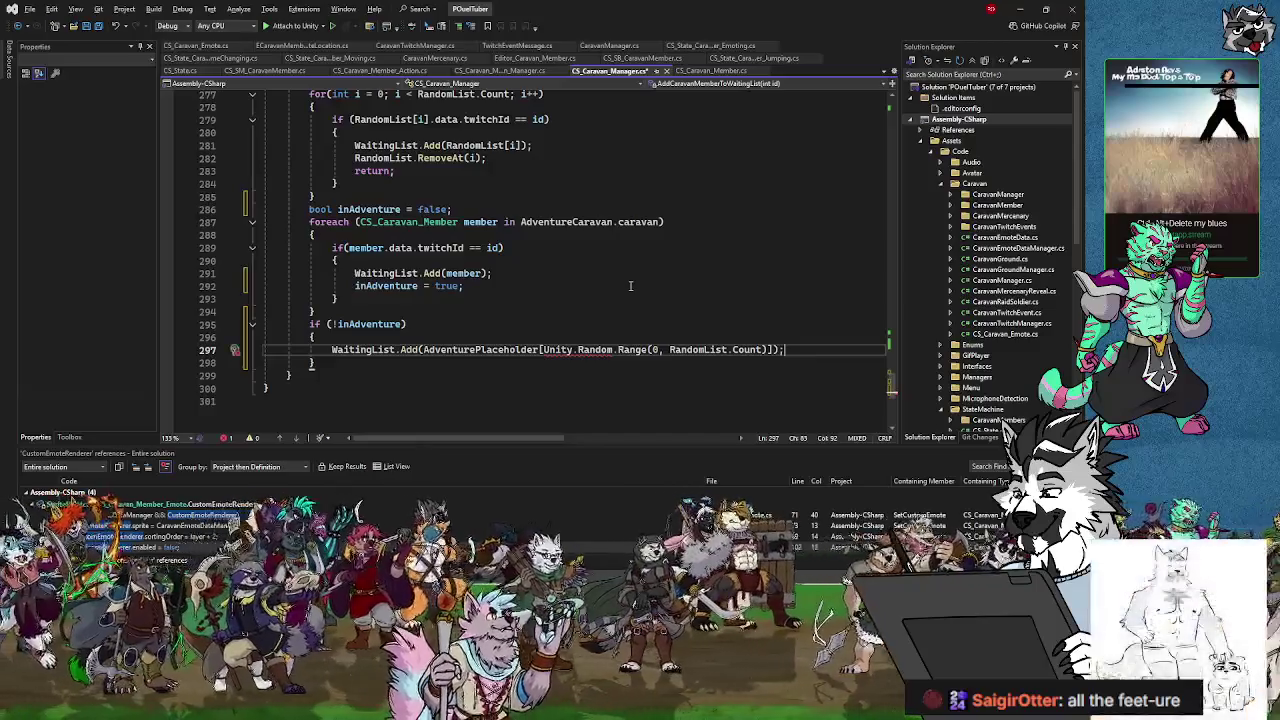
pyautogui.moveTo(574, 350)
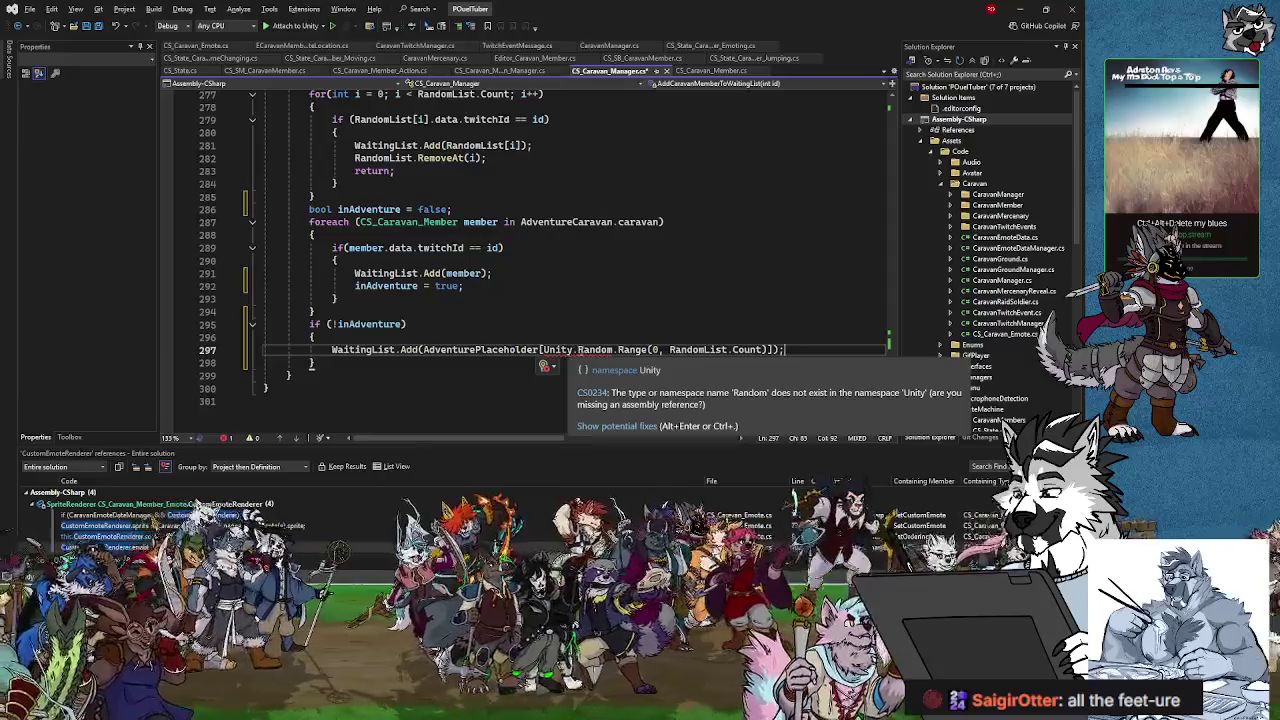
# - Qualify the random call on the placeholder line as UnityEngine.Random.Range
pyautogui.click(575, 350)
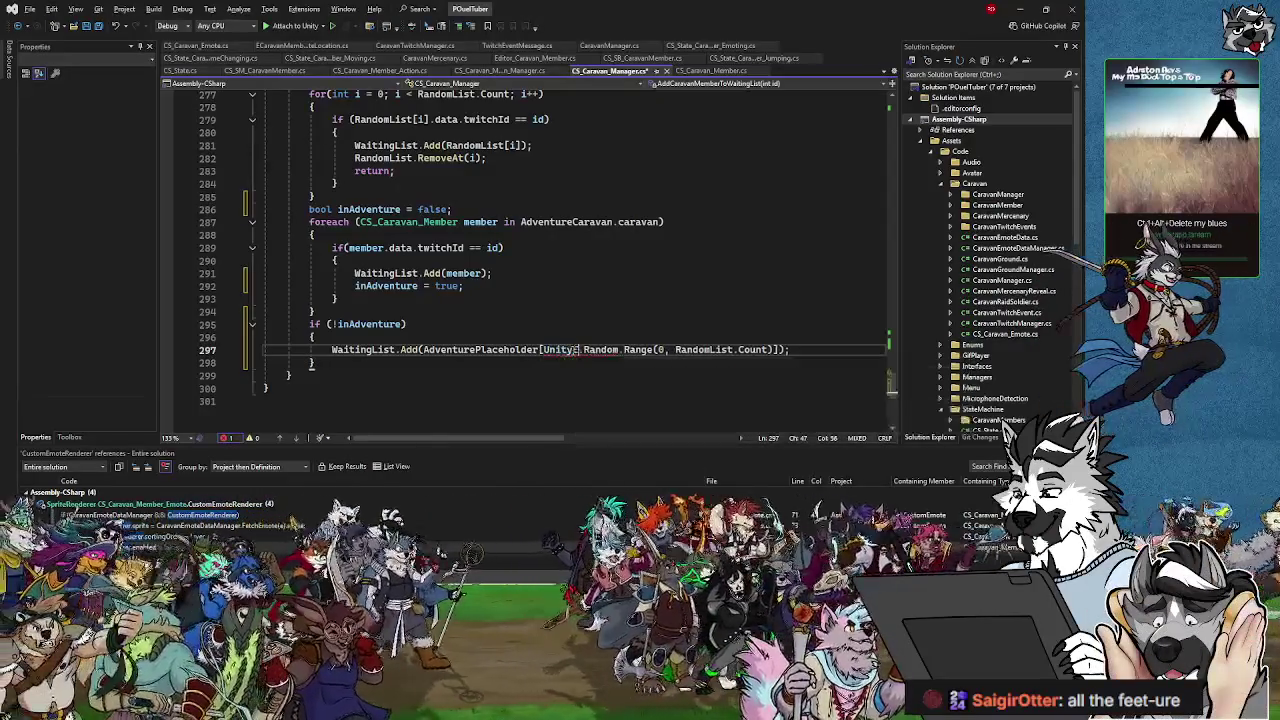
pyautogui.write('Engine')
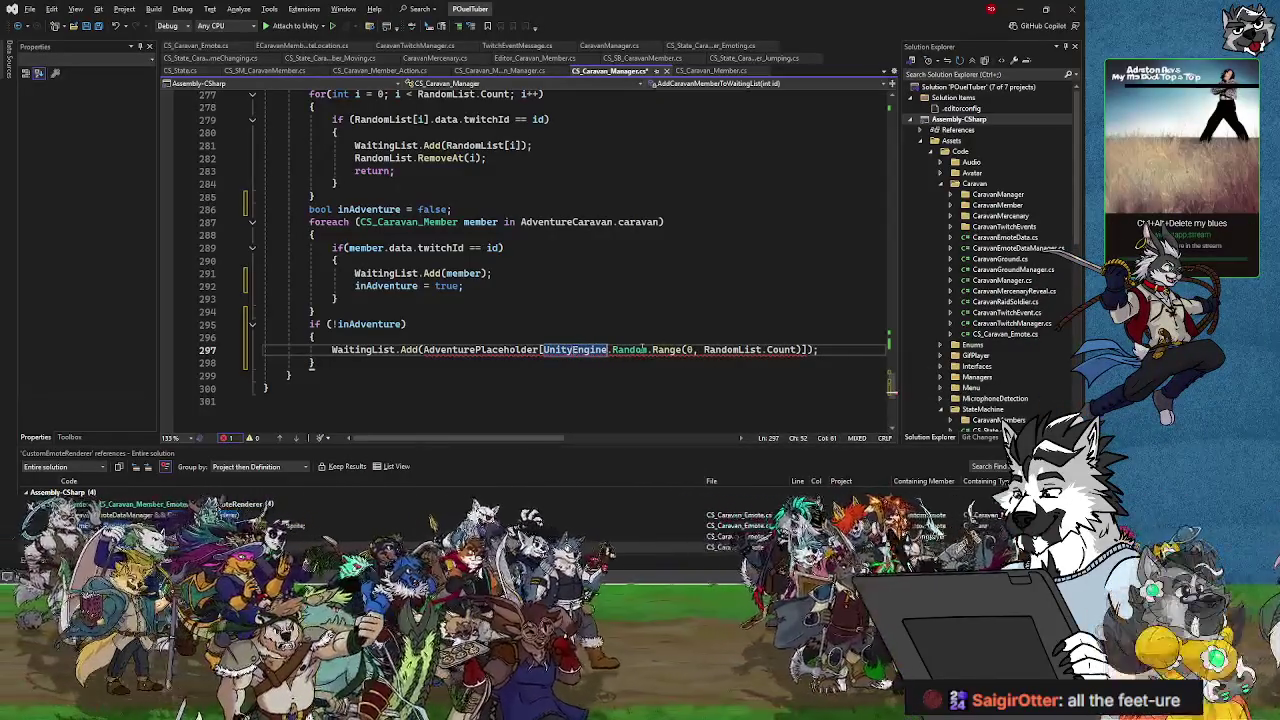
pyautogui.press('BackSpace')
pyautogui.press('BackSpace')
pyautogui.press('BackSpace')
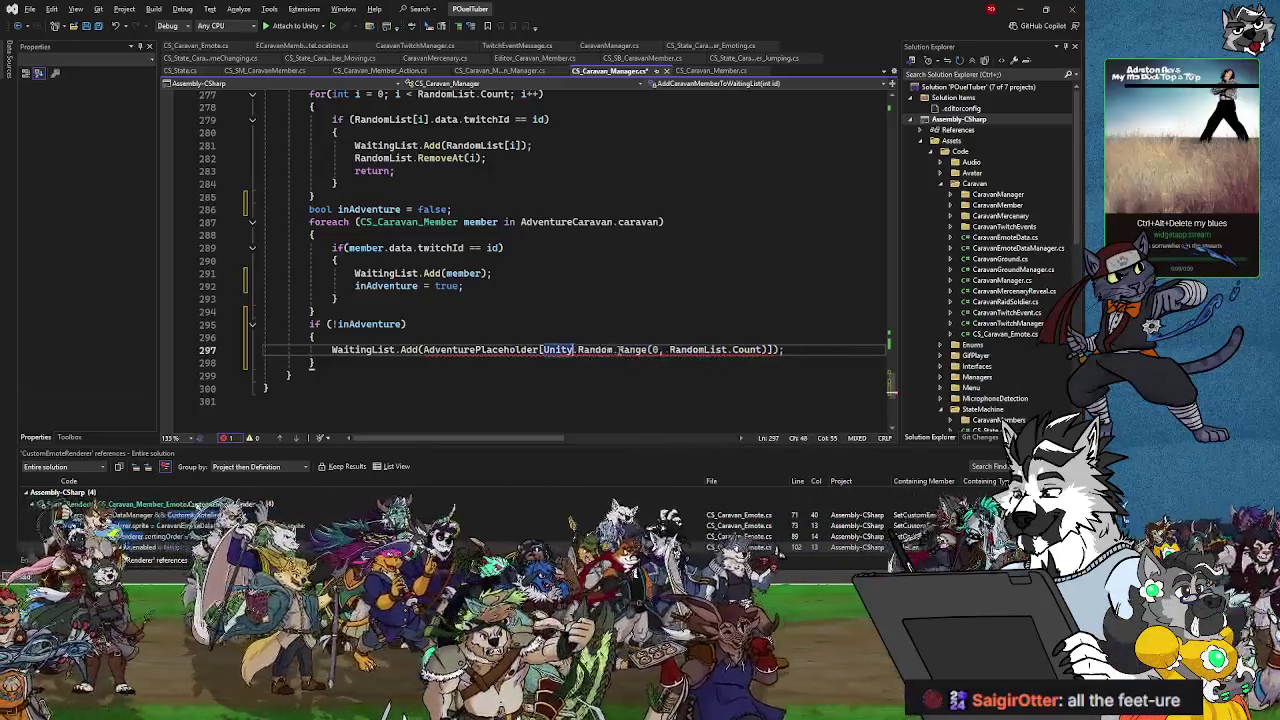
pyautogui.press('BackSpace')
pyautogui.press('BackSpace')
pyautogui.press('BackSpace')
pyautogui.press('Delete')
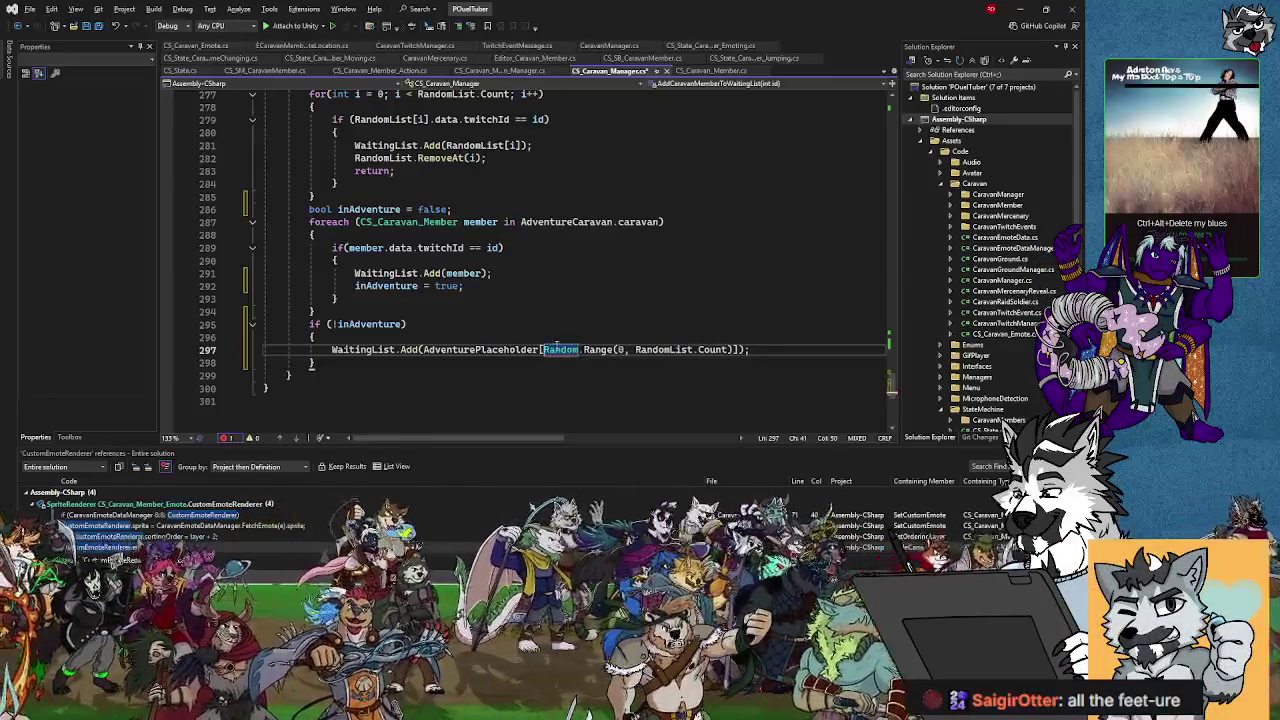
pyautogui.moveTo(578, 356)
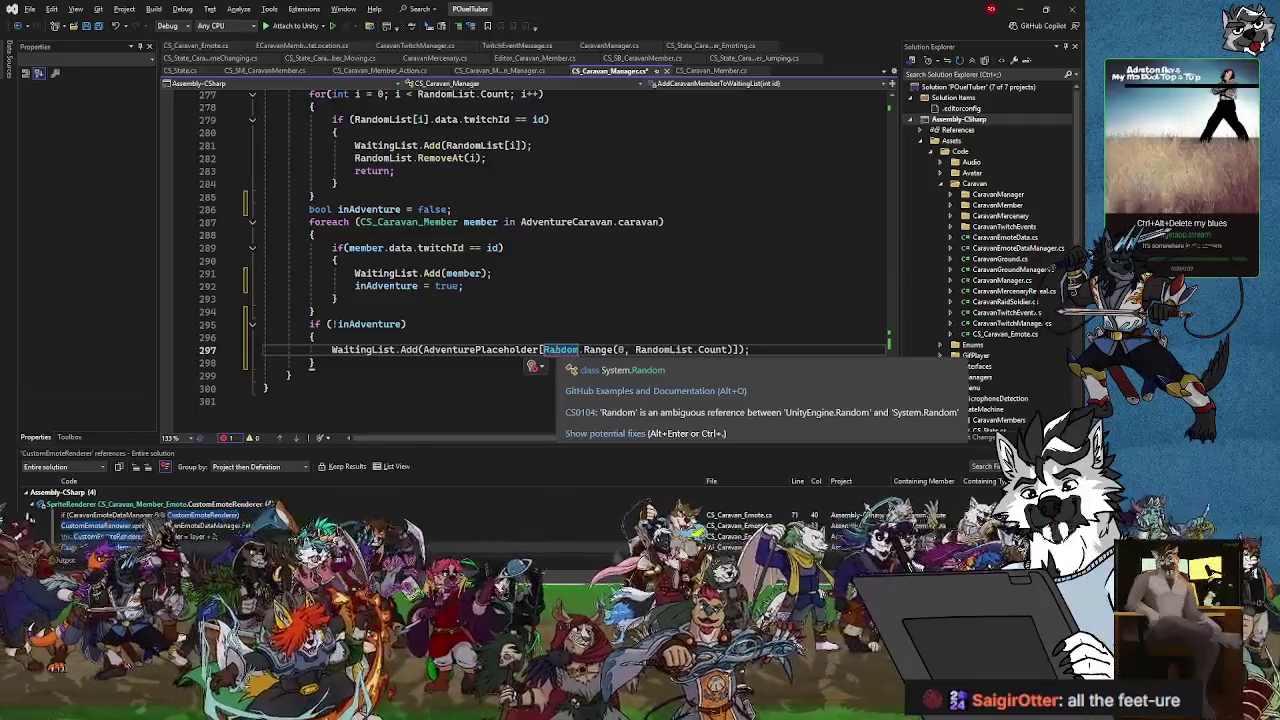
pyautogui.click(545, 349)
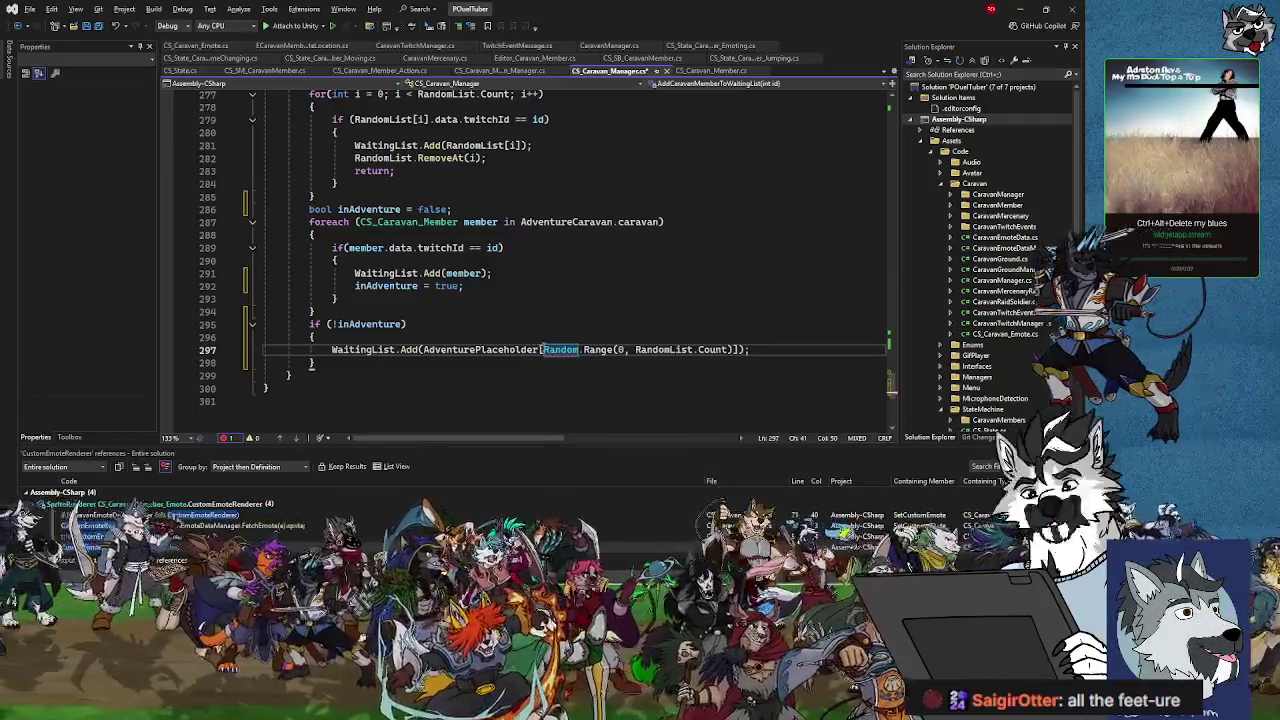
pyautogui.write('UnityEngi')
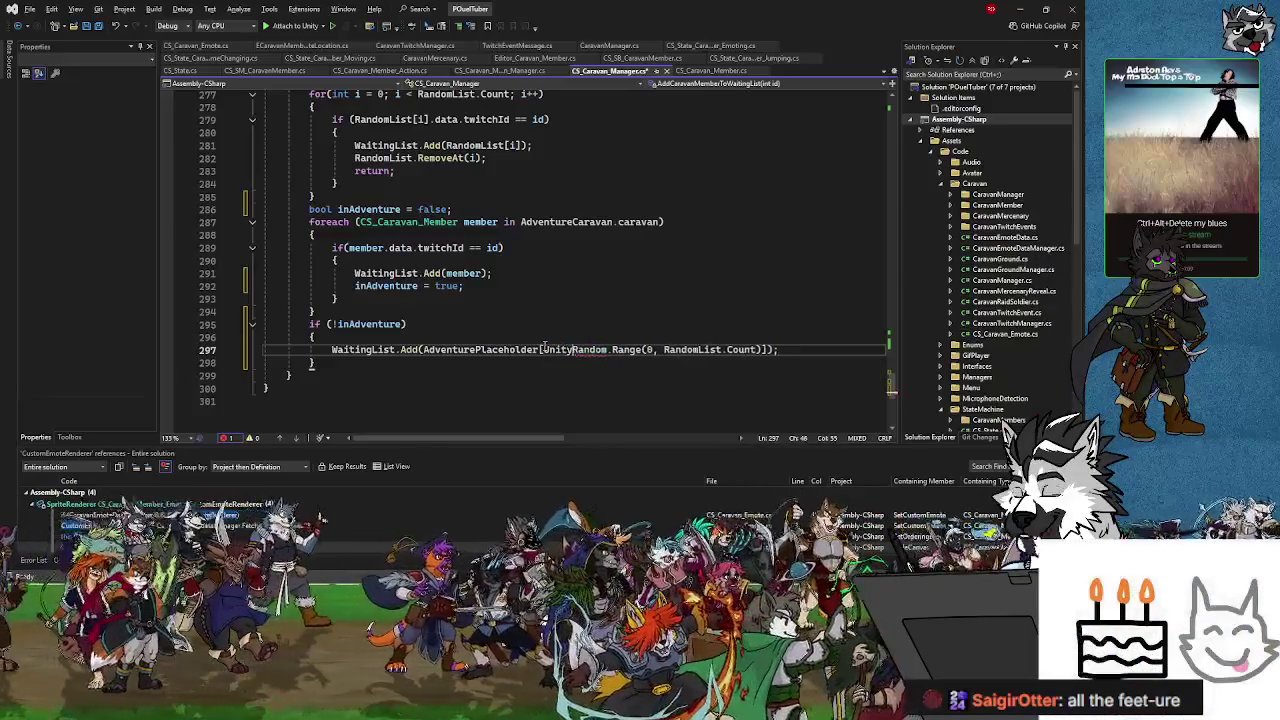
pyautogui.write('ne.')
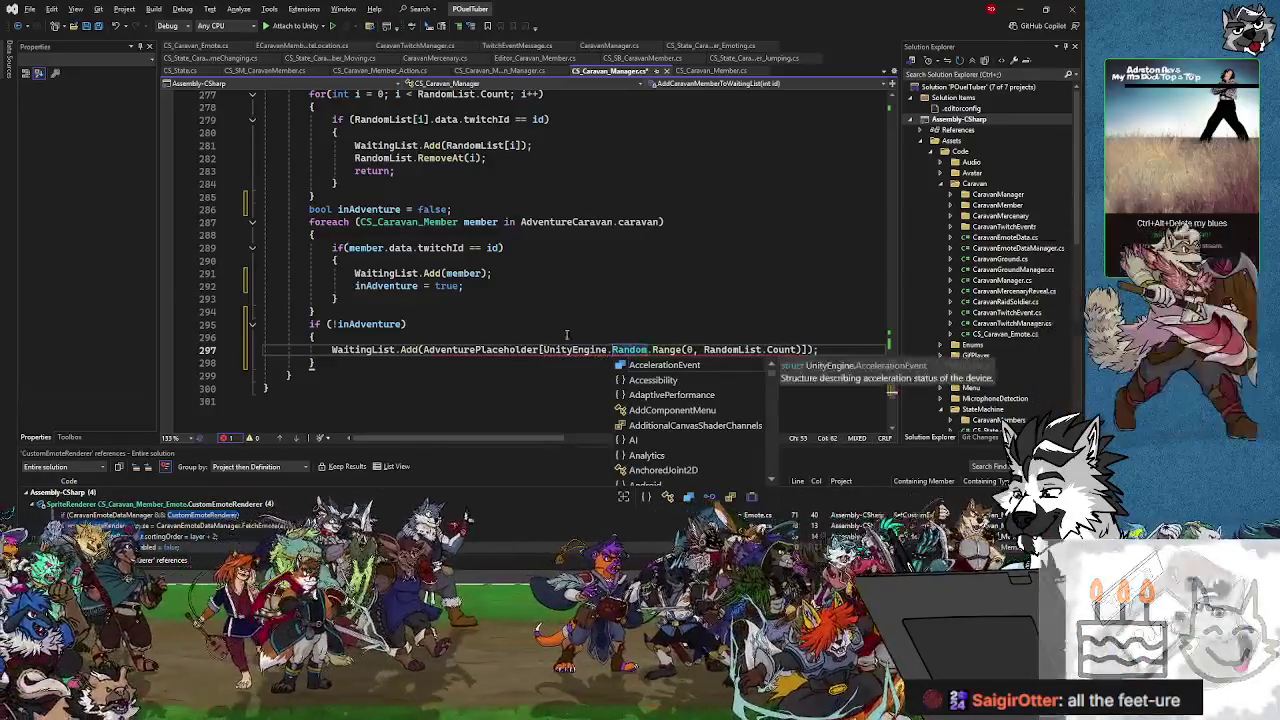
pyautogui.moveTo(611, 350)
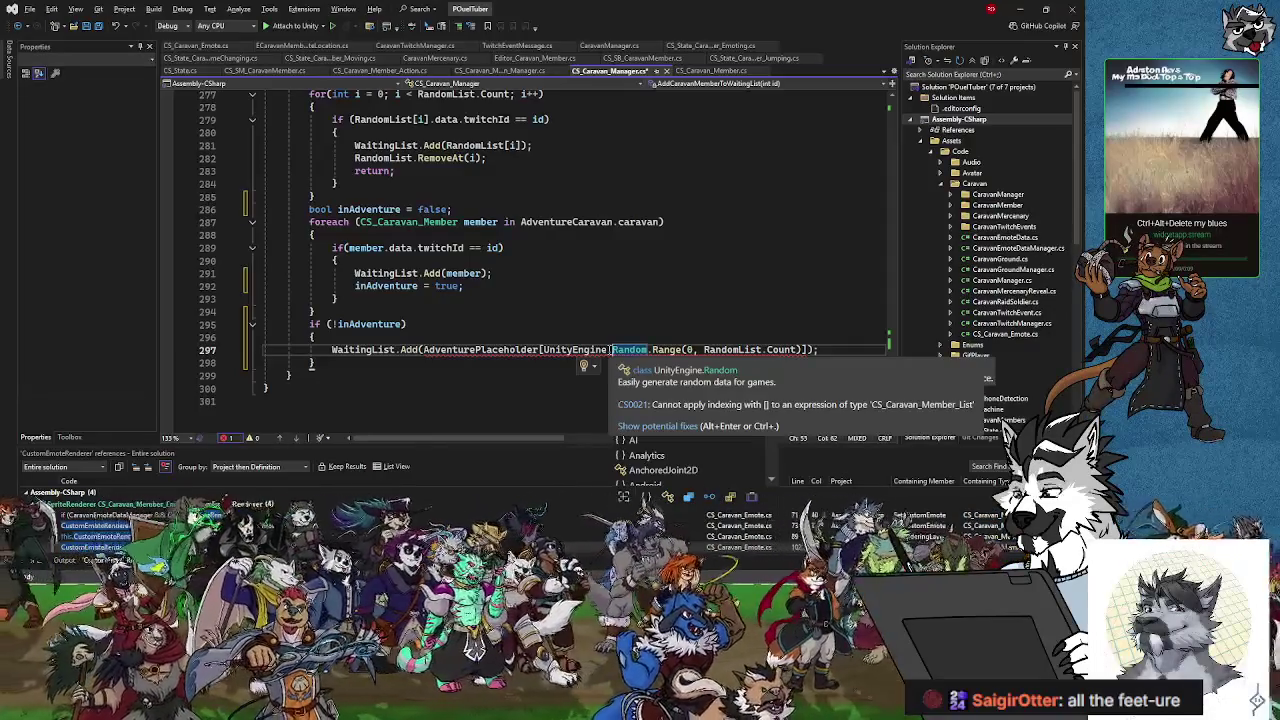
# - Insert an empty line above the WaitingList.Add call inside the if block
pyautogui.click(687, 350)
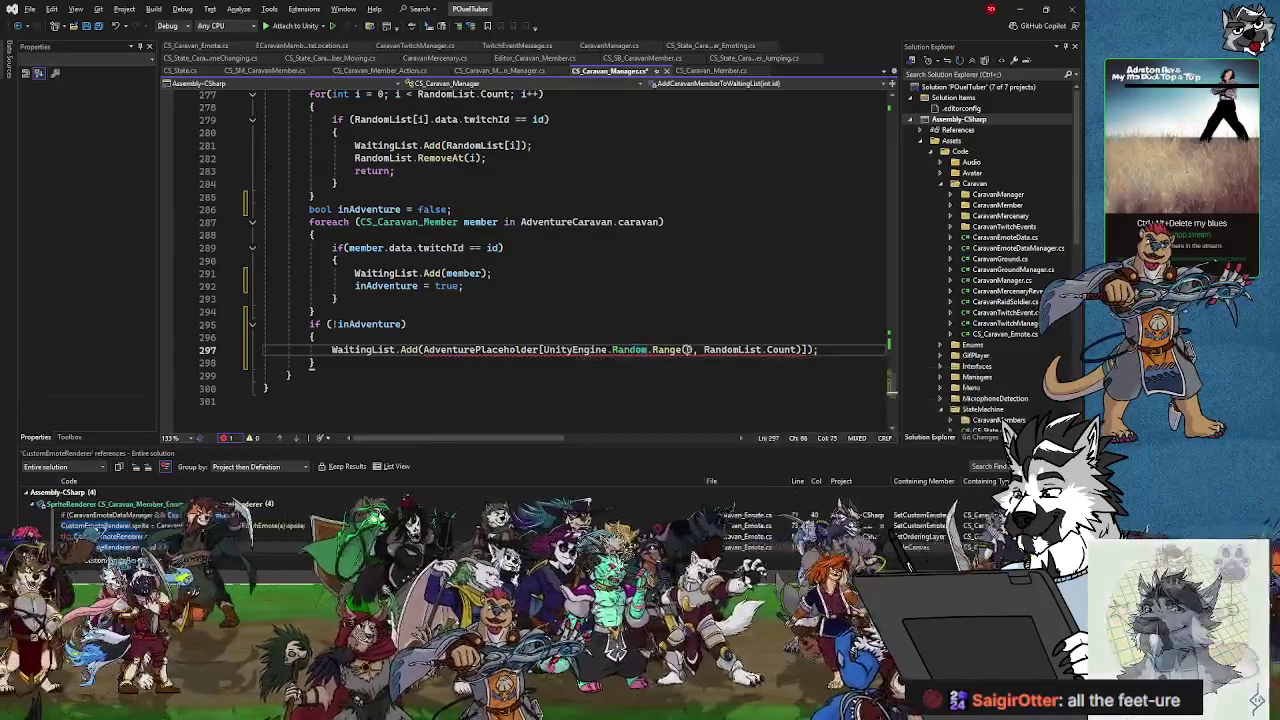
pyautogui.moveTo(687, 350)
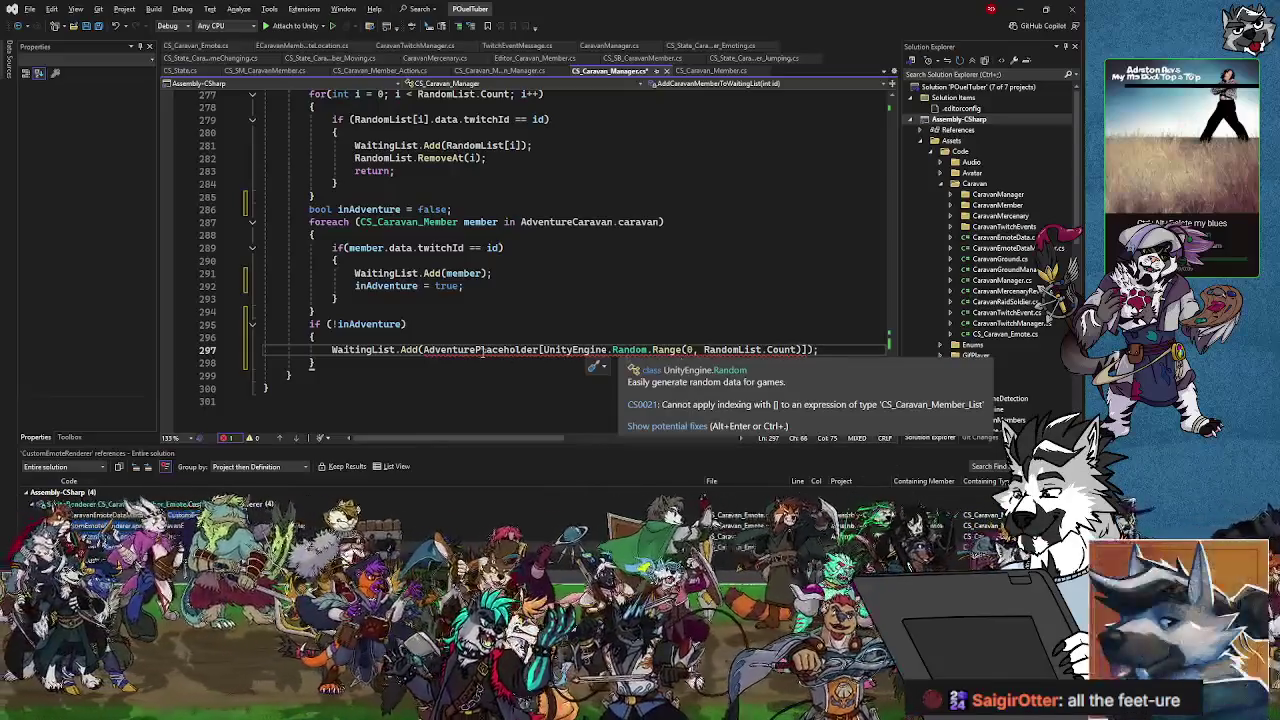
pyautogui.moveTo(548, 352)
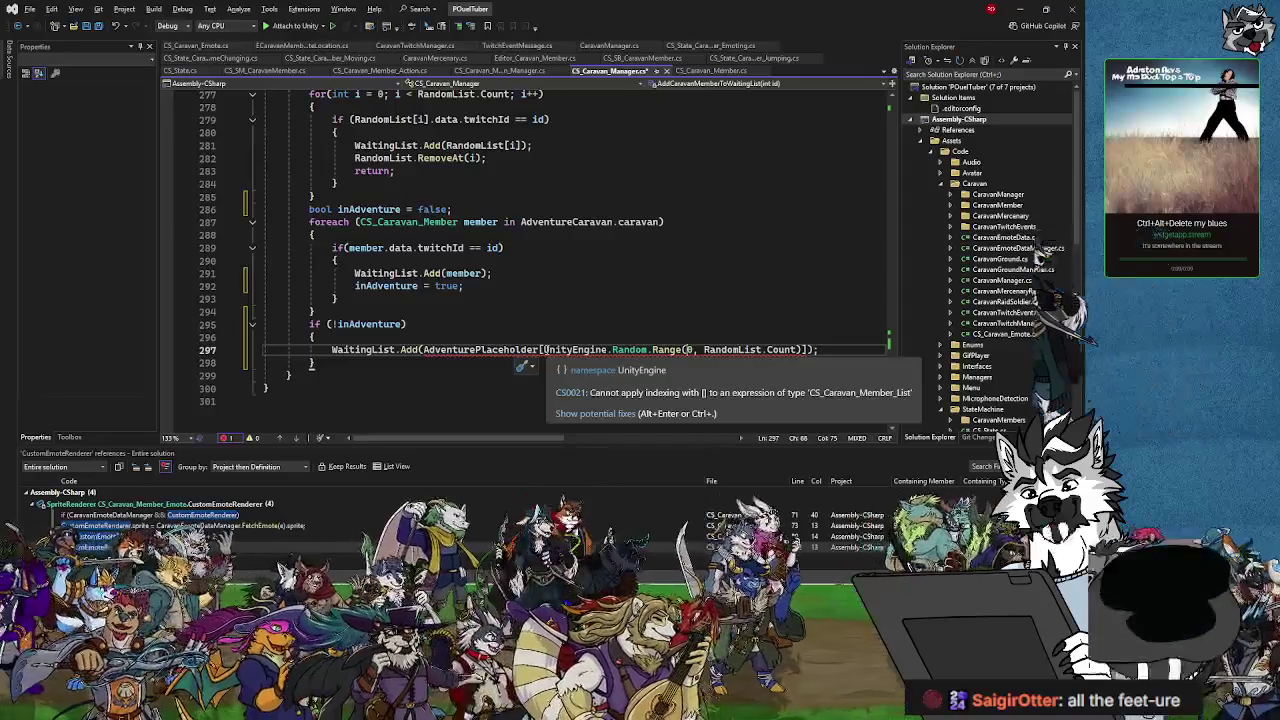
pyautogui.press('Return')
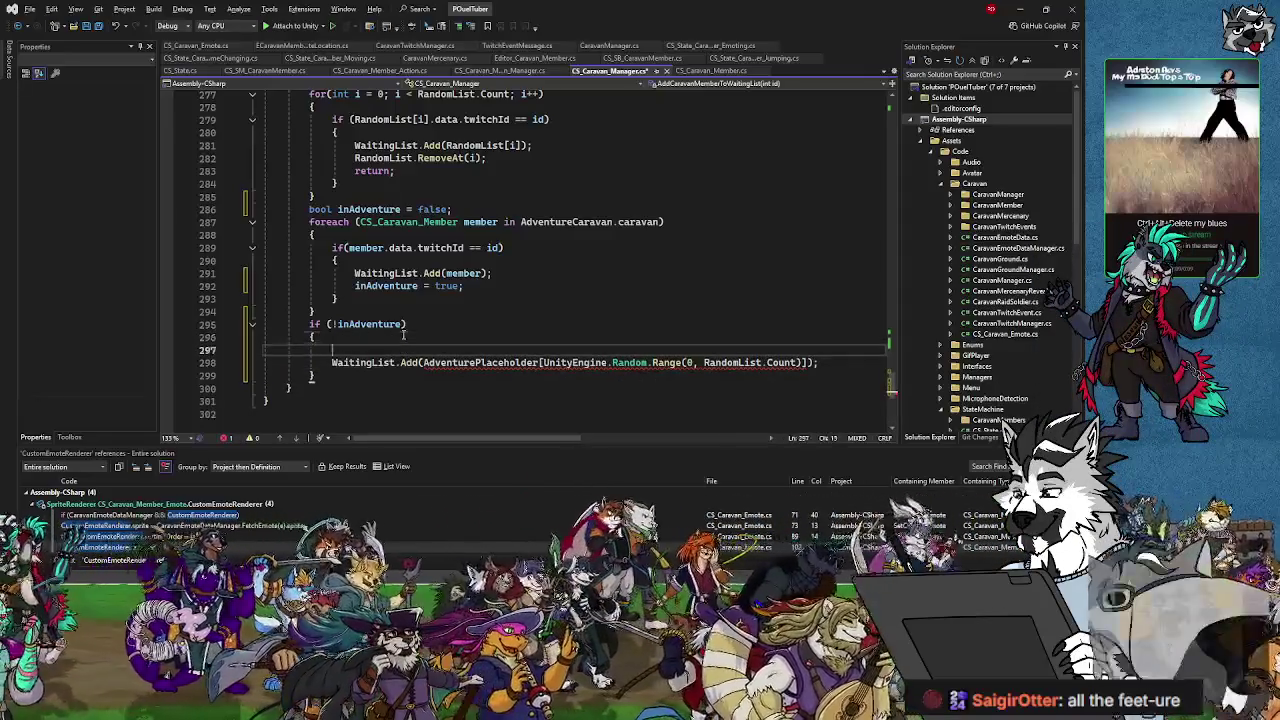
# - Declare int j = UnityEngine.Random.Range(0, AdventurePlaceholder.caravan.Count); above WaitingList.Add
pyautogui.write('int j = ')
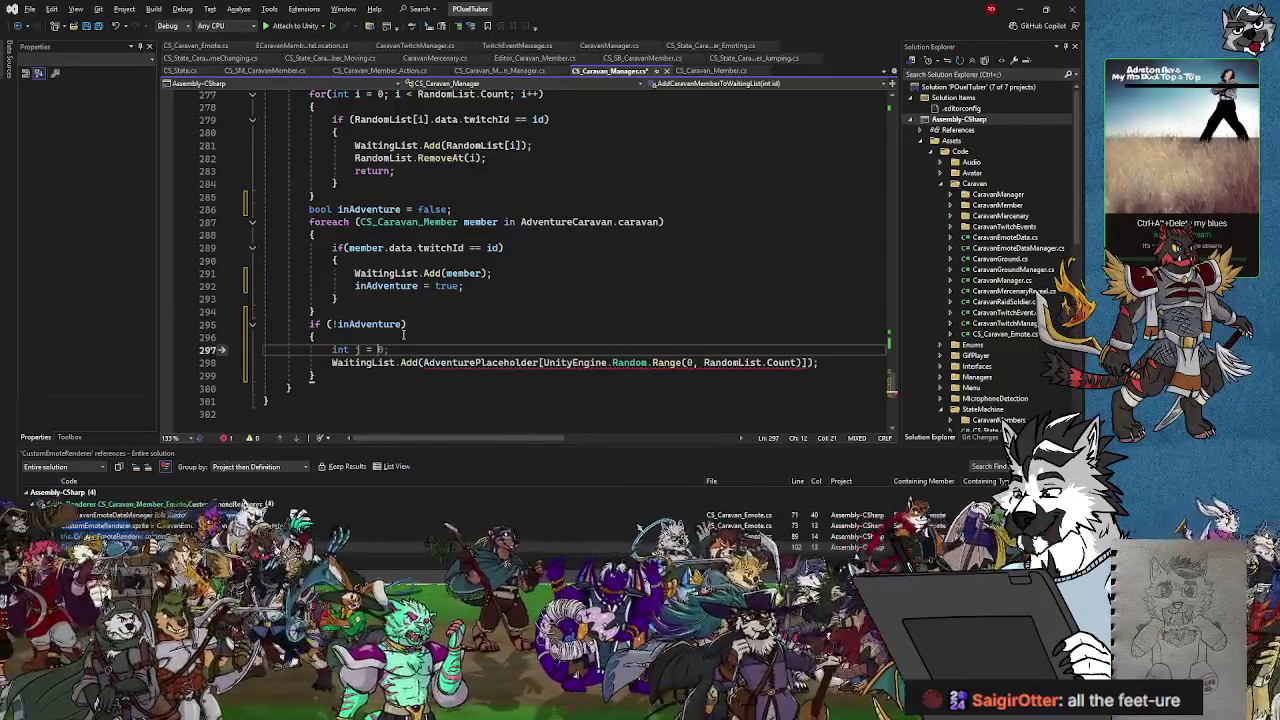
pyautogui.write('UnityE')
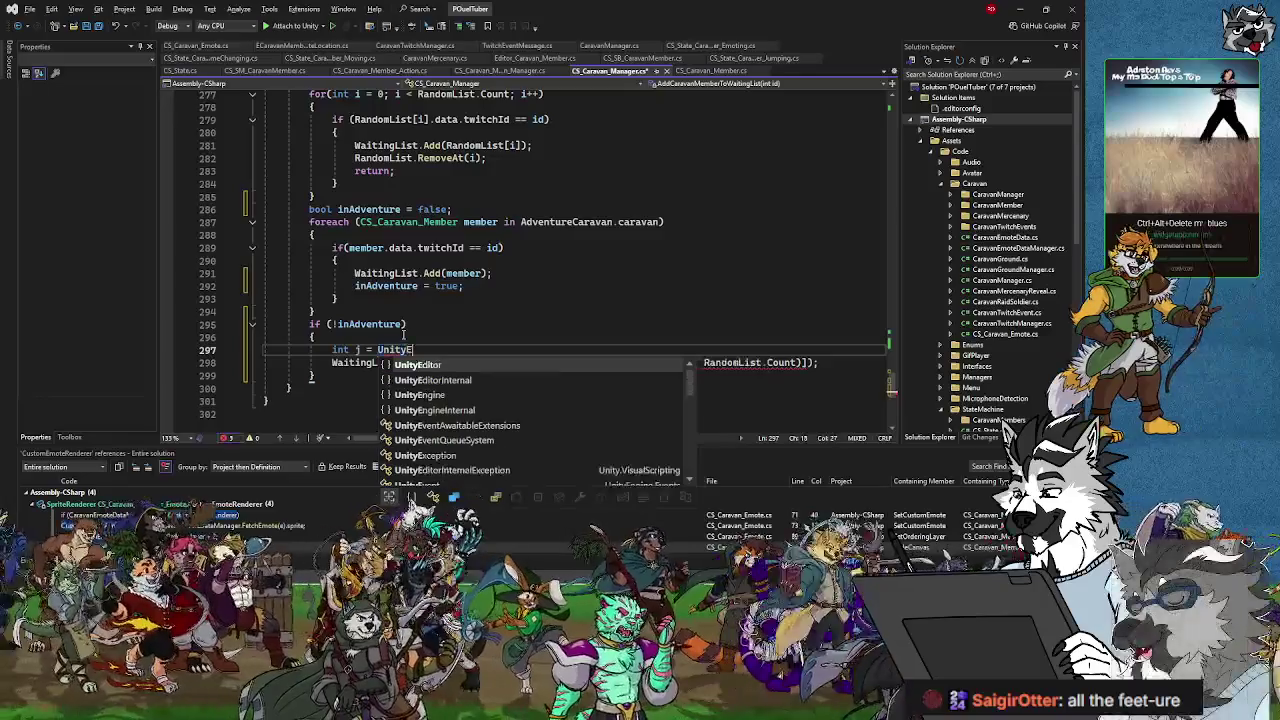
pyautogui.write('ngine.Rand')
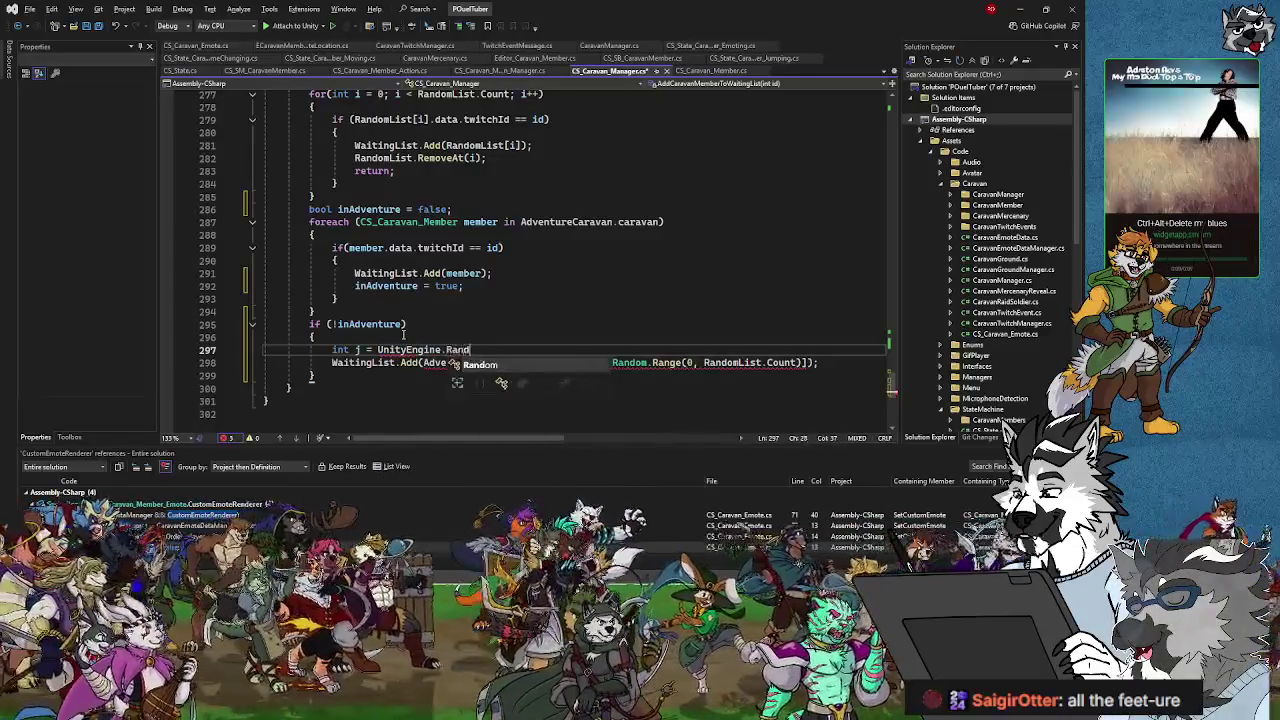
pyautogui.write('om.Range')
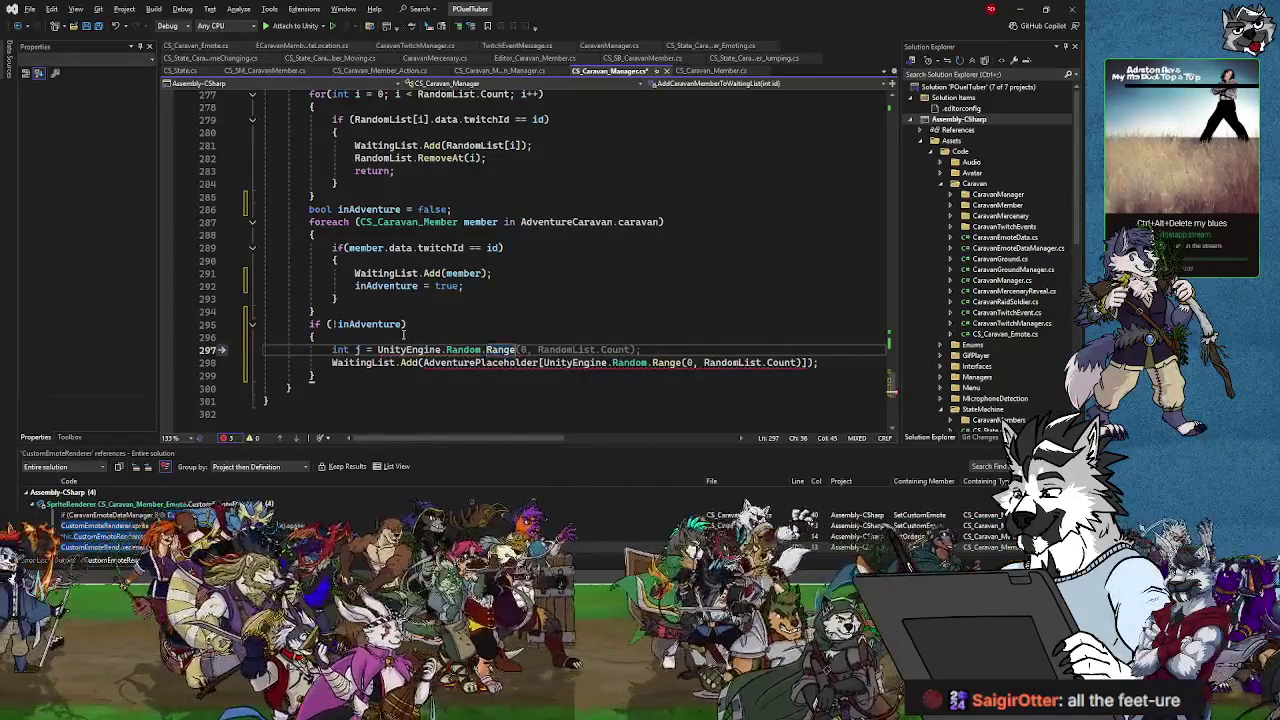
pyautogui.write('(o')
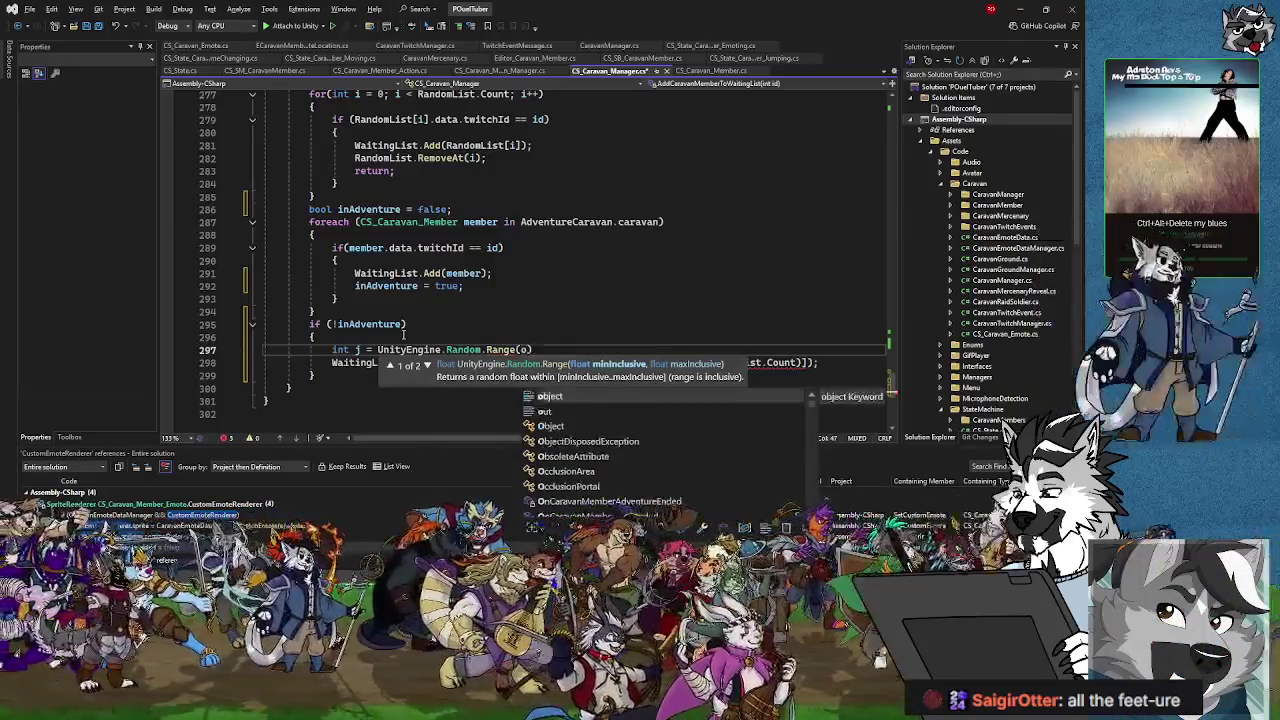
pyautogui.press('BackSpace')
pyautogui.write('0-')
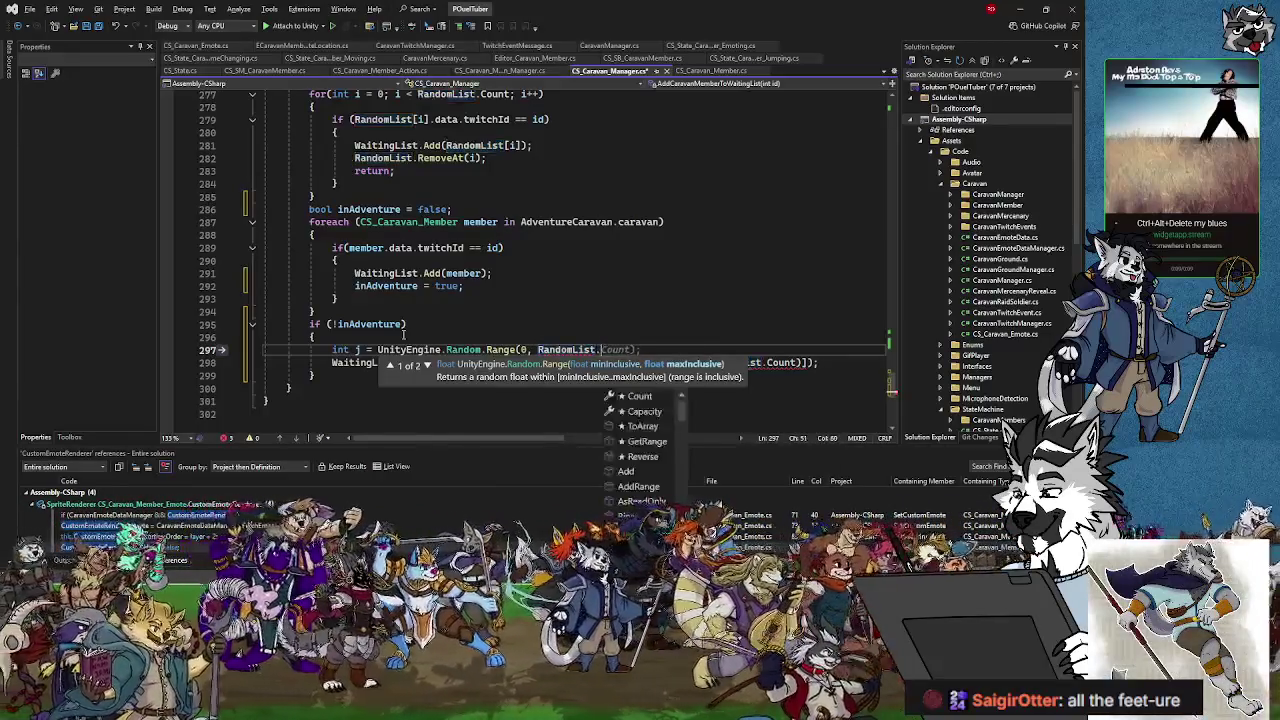
pyautogui.press('Tab')
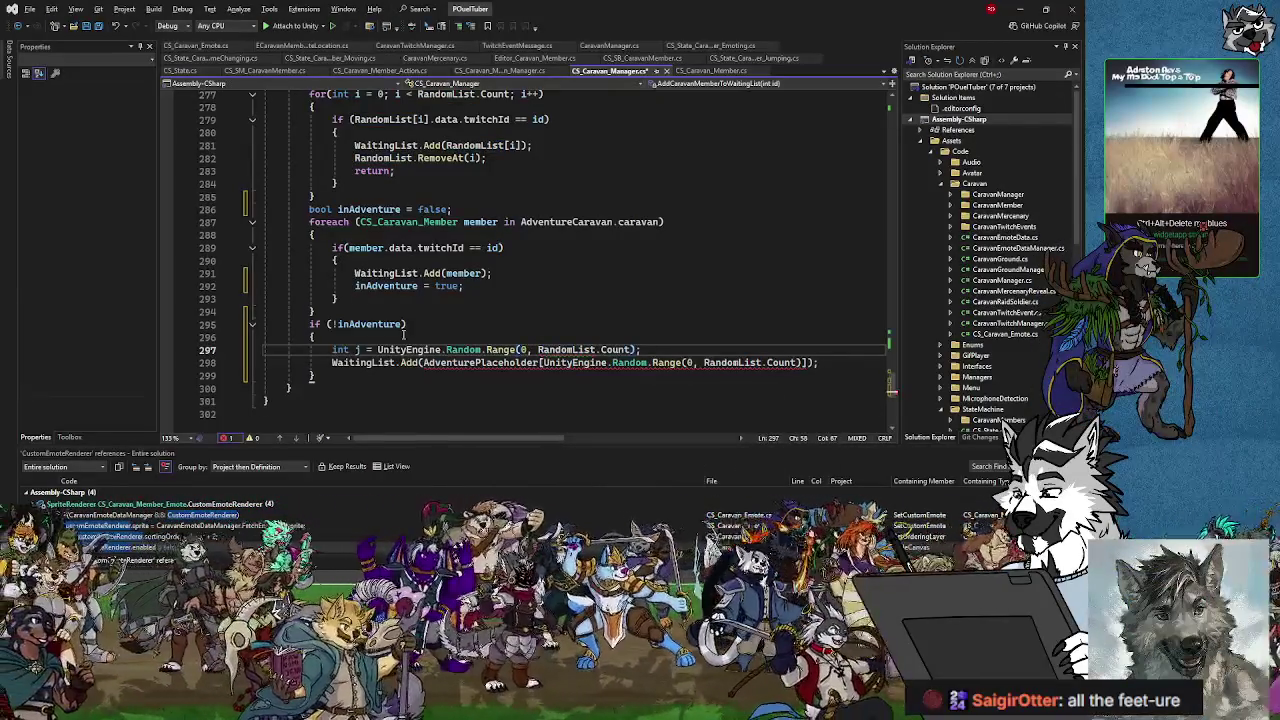
pyautogui.click(537, 349)
pyautogui.press('BackSpace')
pyautogui.write('.')
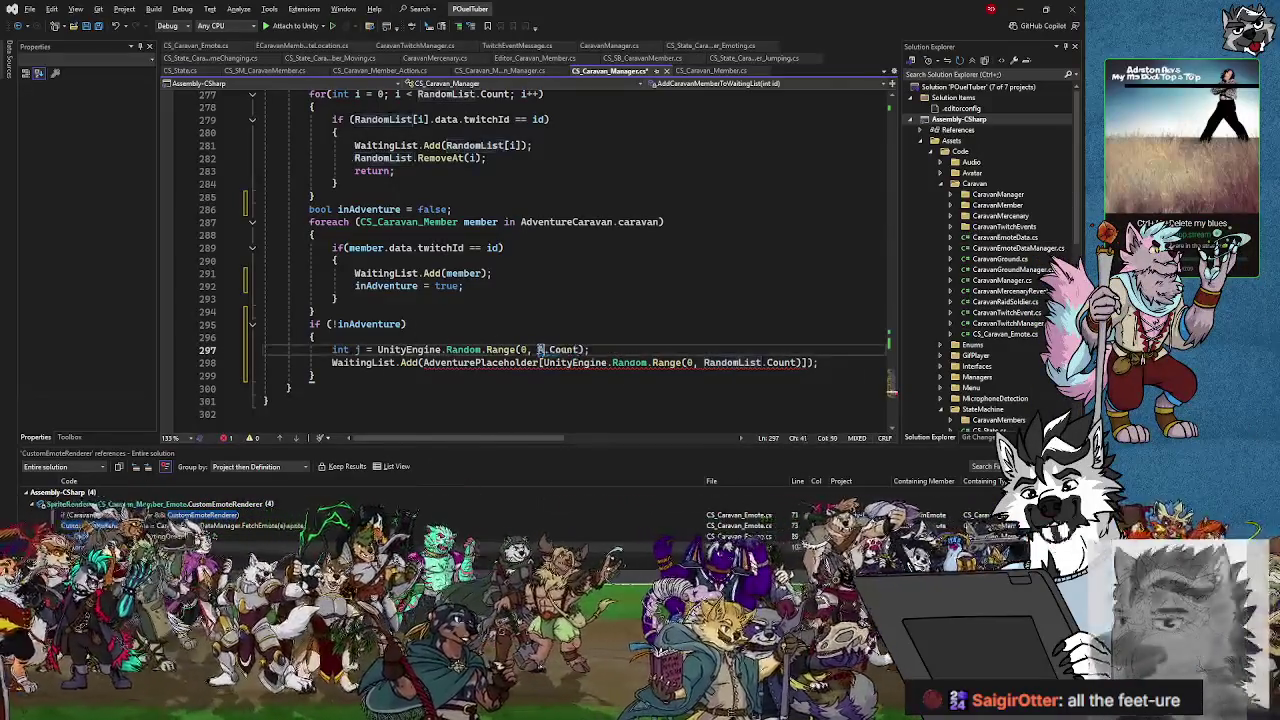
pyautogui.write('AdventurePlaceholder')
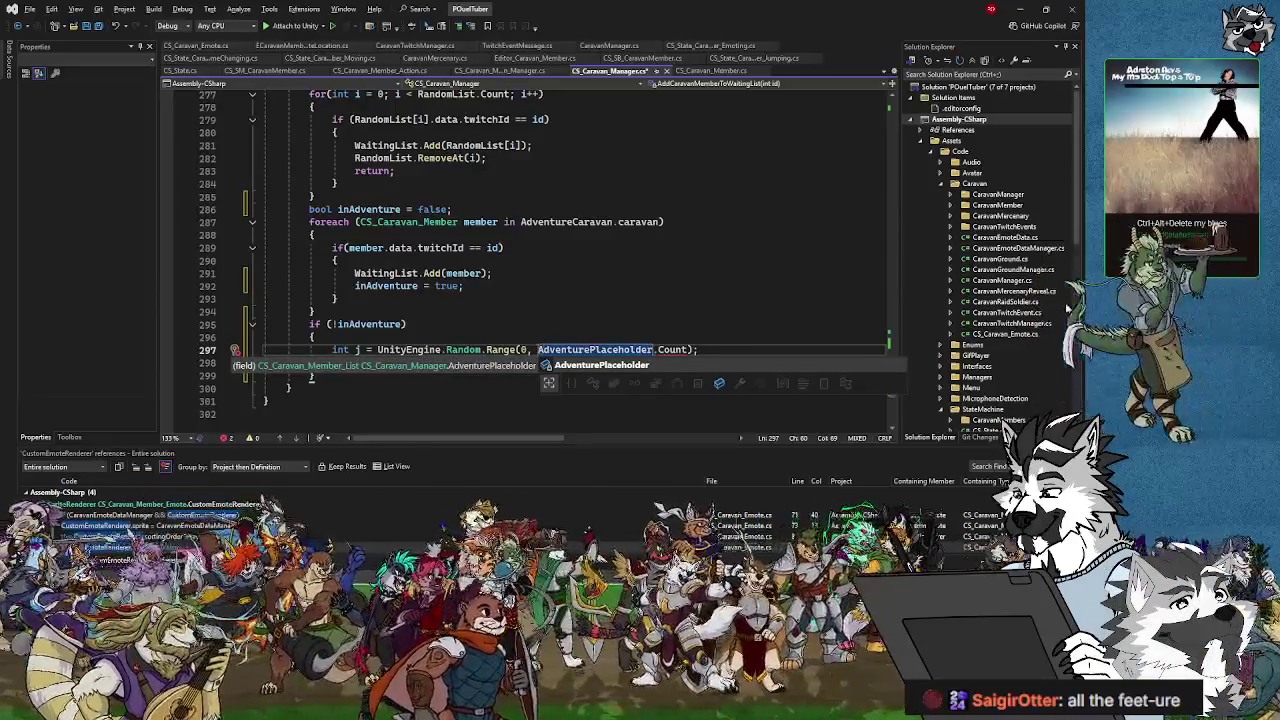
pyautogui.press('End')
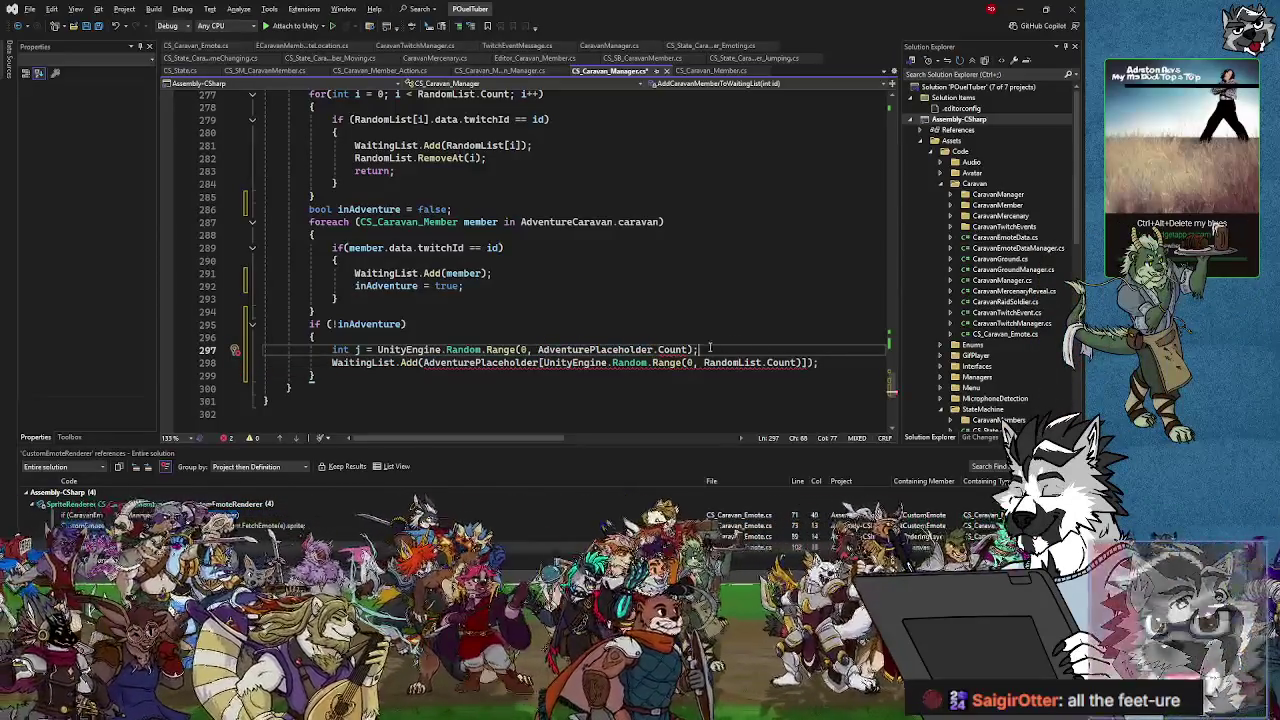
pyautogui.hotkey('ctrl', 'Left')
pyautogui.hotkey('ctrl', 'Left')
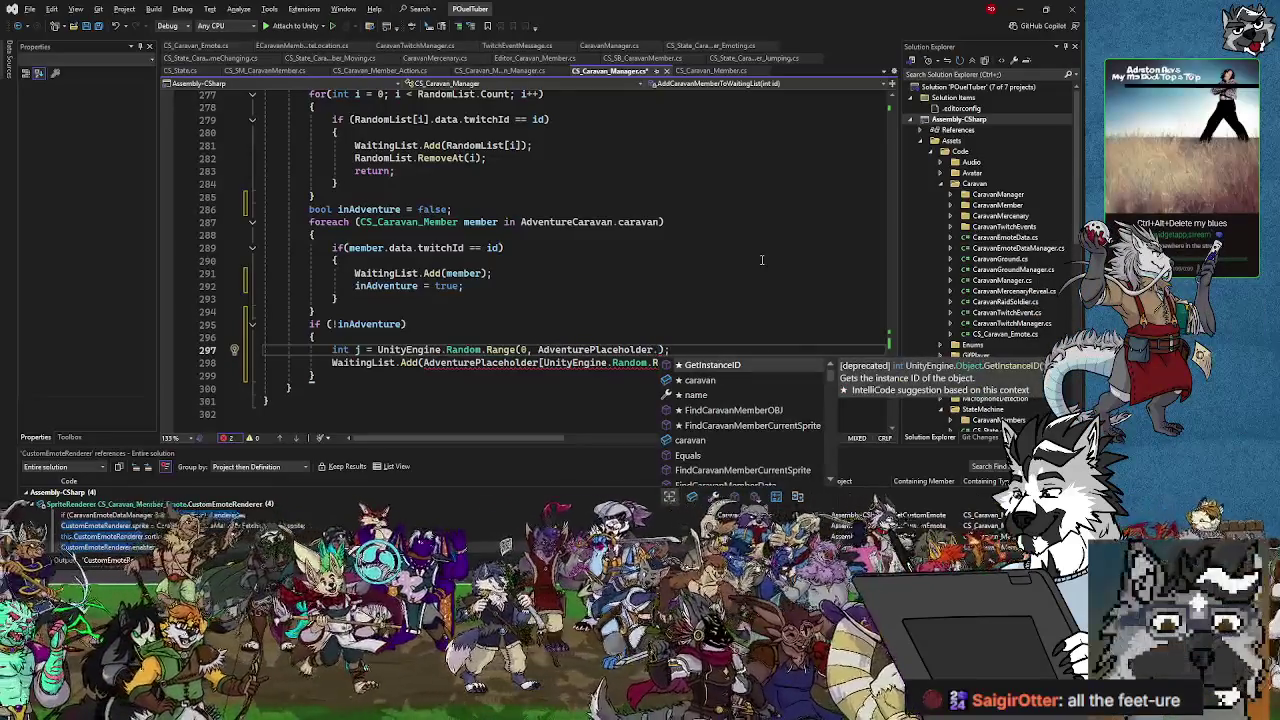
pyautogui.press('Down')
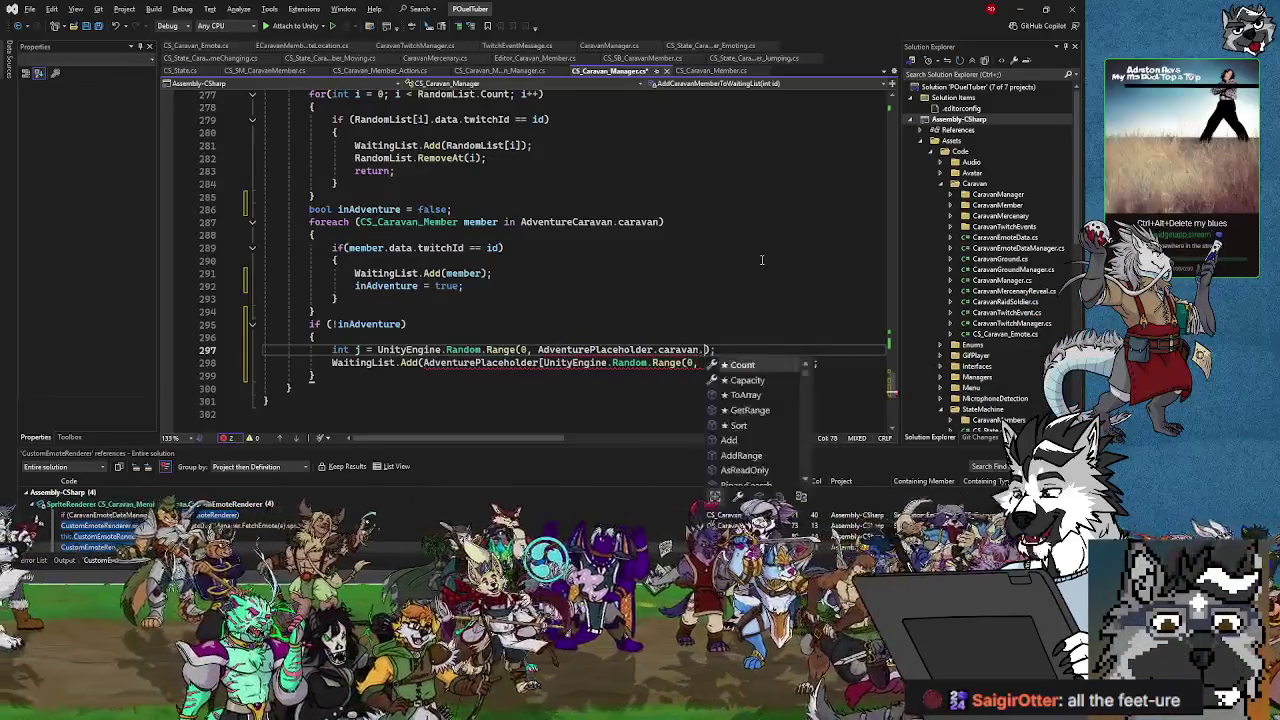
pyautogui.write('Count')
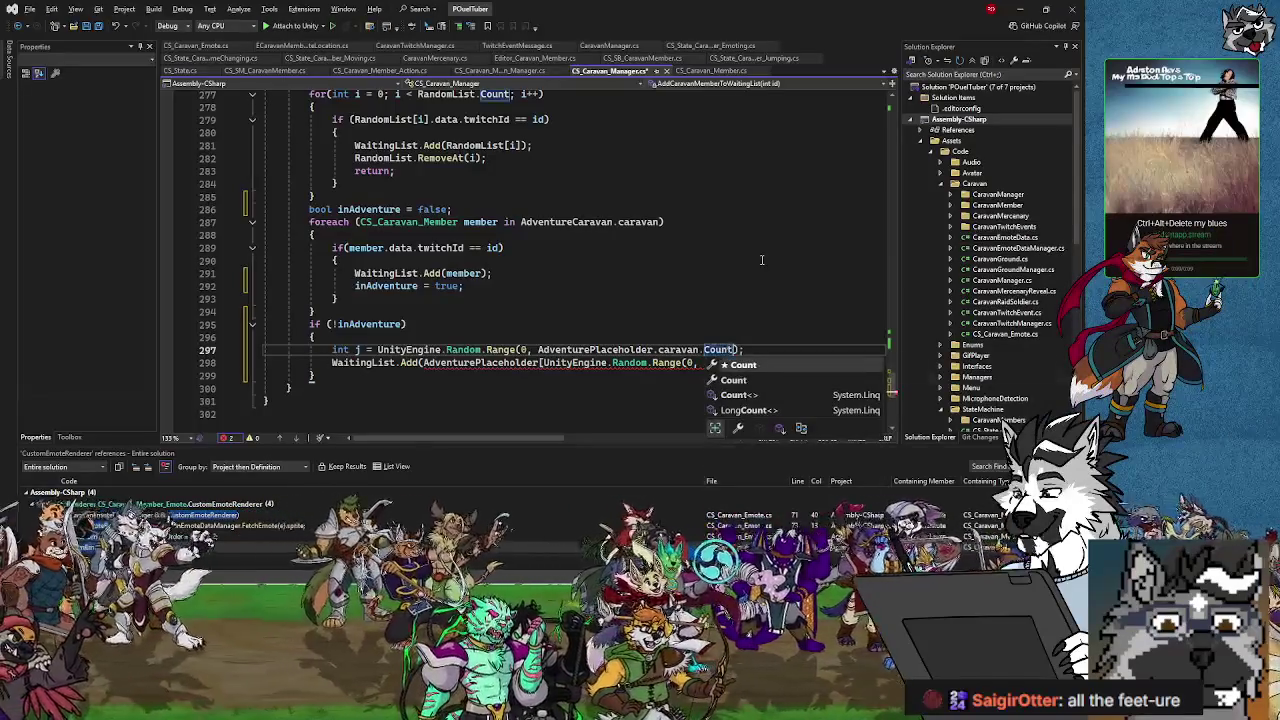
pyautogui.click(668, 362)
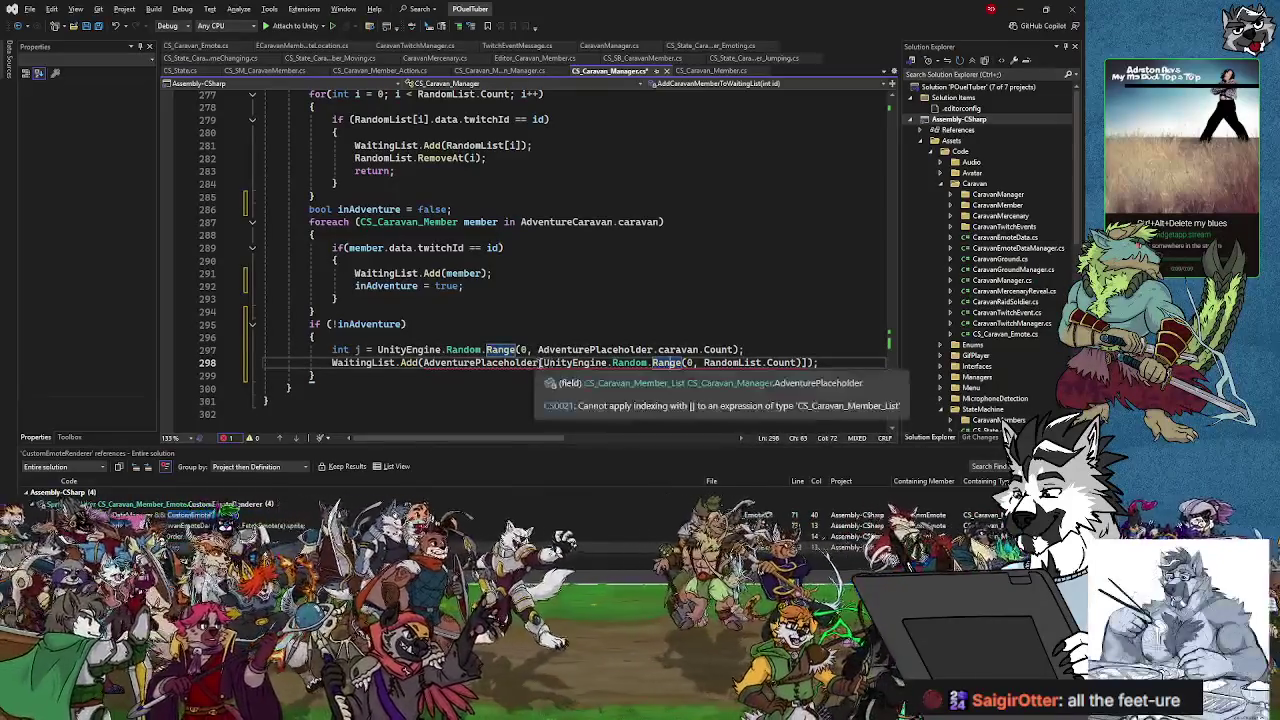
# - Replace the random-index expression so WaitingList.Add uses AdventurePlaceholder.caravan[j]
pyautogui.moveTo(540, 362); pyautogui.dragTo(802, 366)
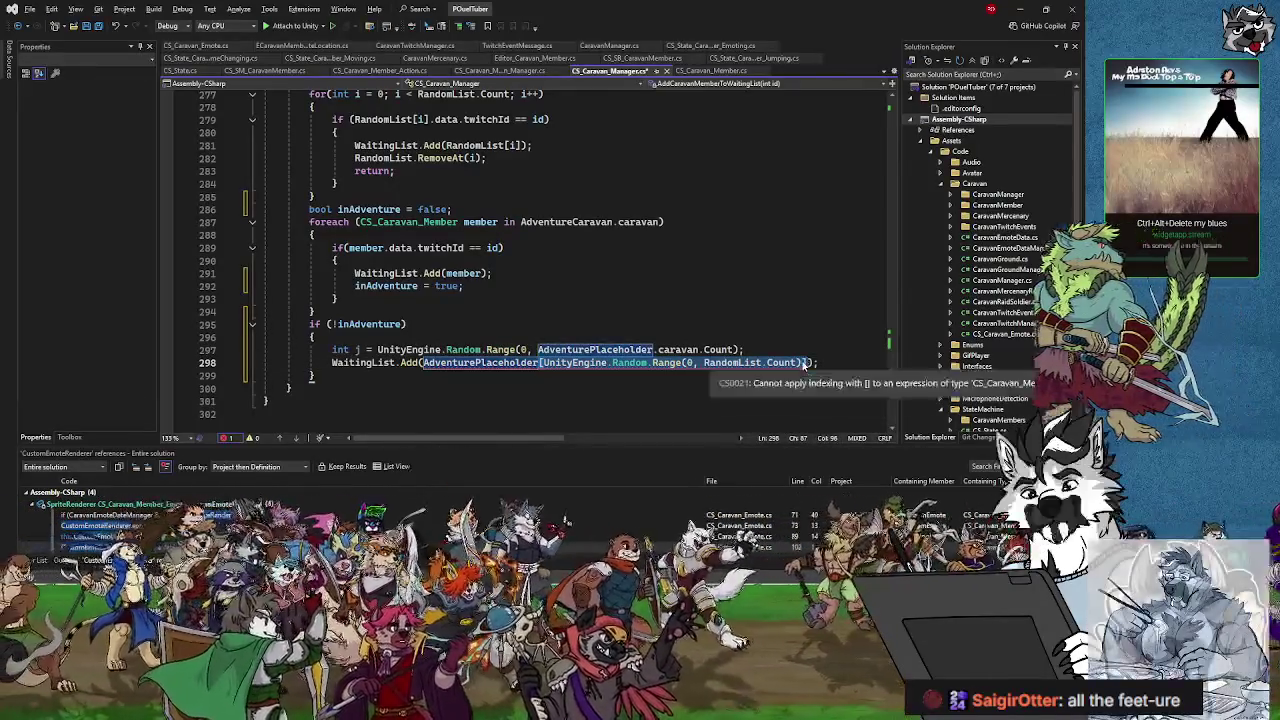
pyautogui.press('BackSpace')
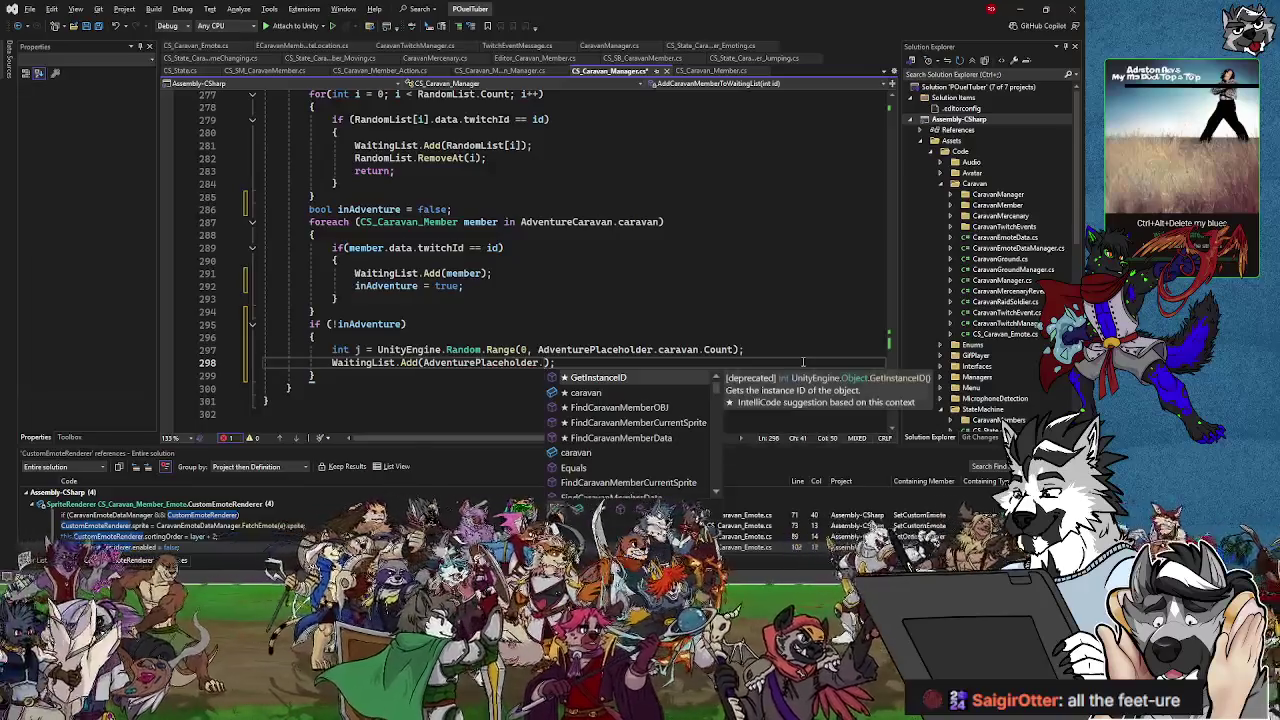
pyautogui.write('caravan')
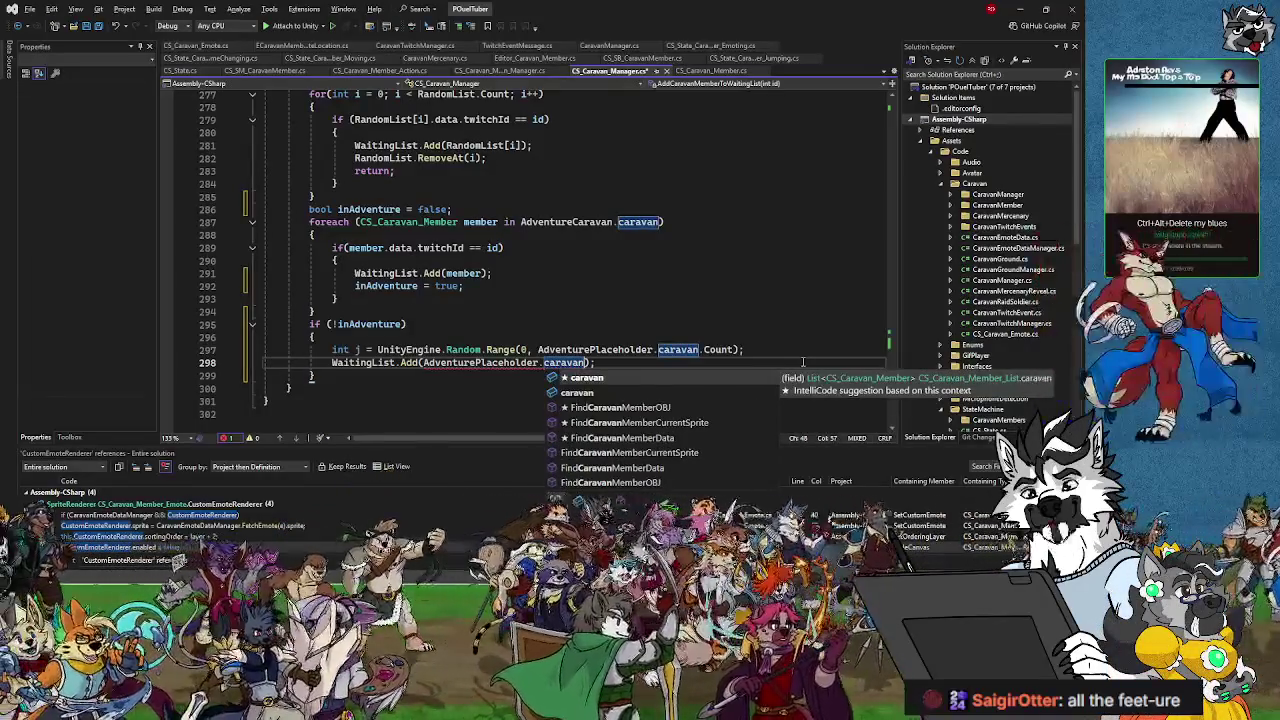
pyautogui.write('[j')
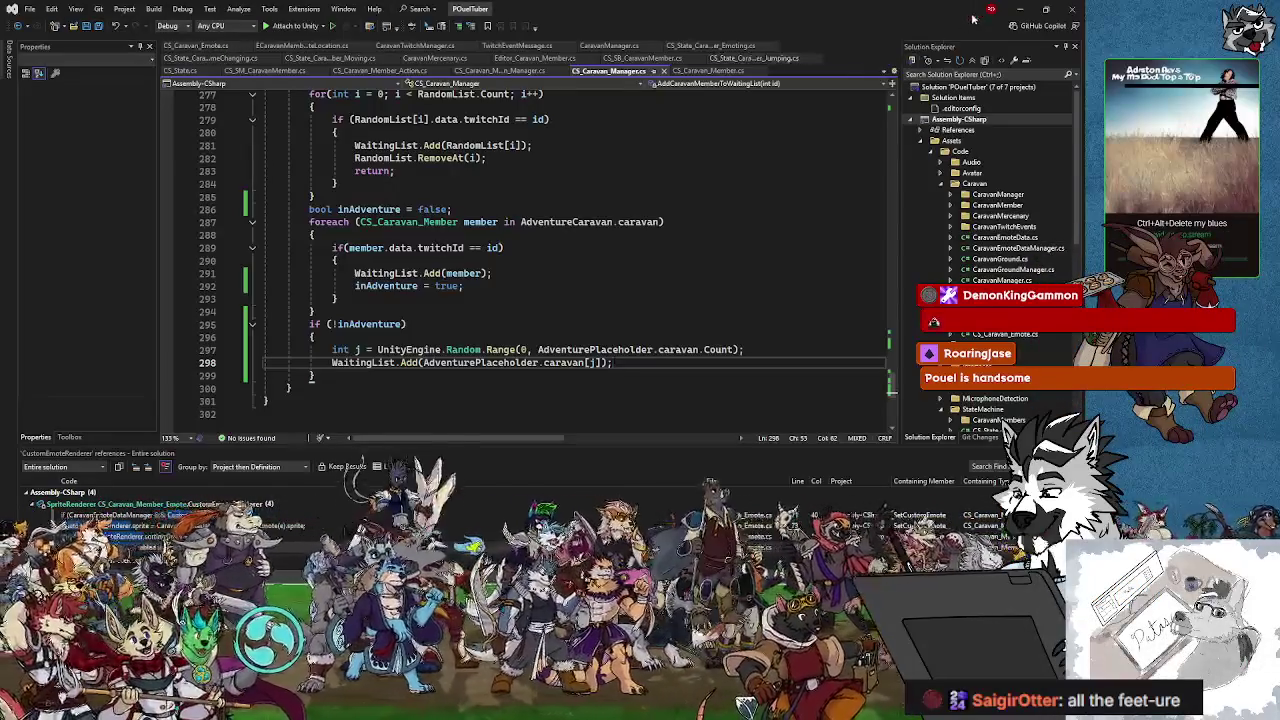
pyautogui.click(1018, 9)
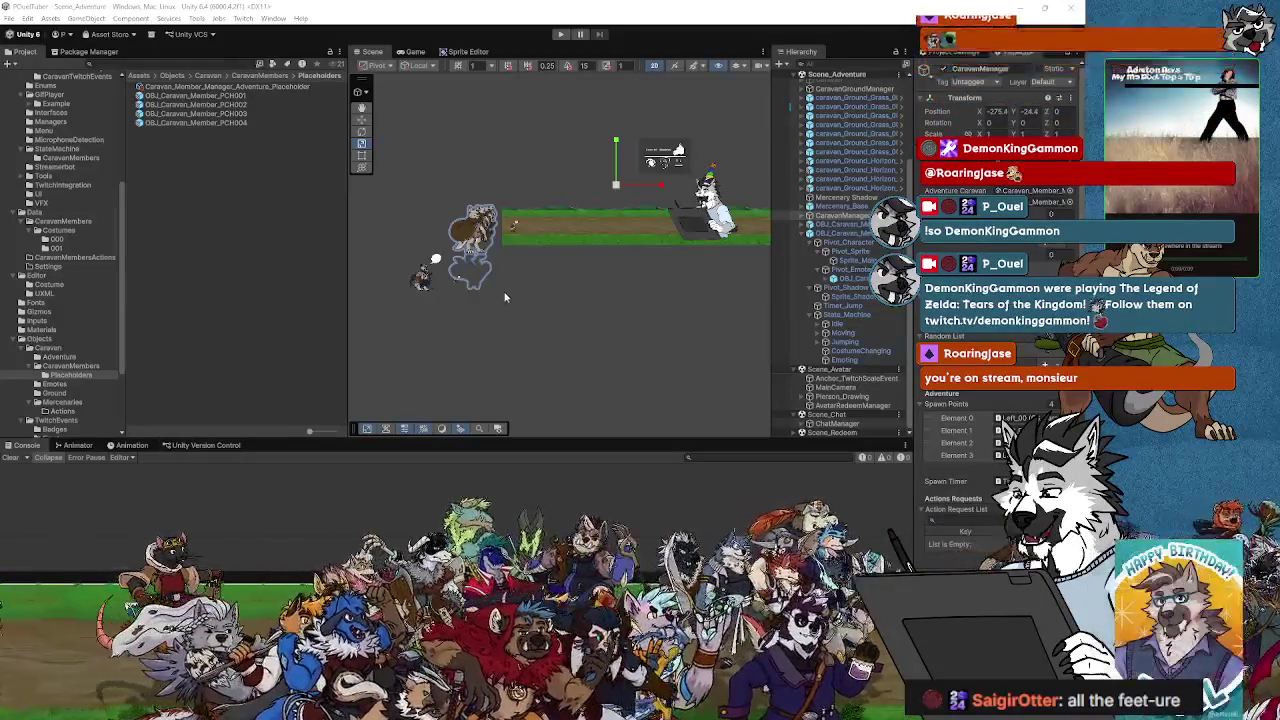
# - Frame the selected CaravanManager object in the Scene view
pyautogui.press('f')
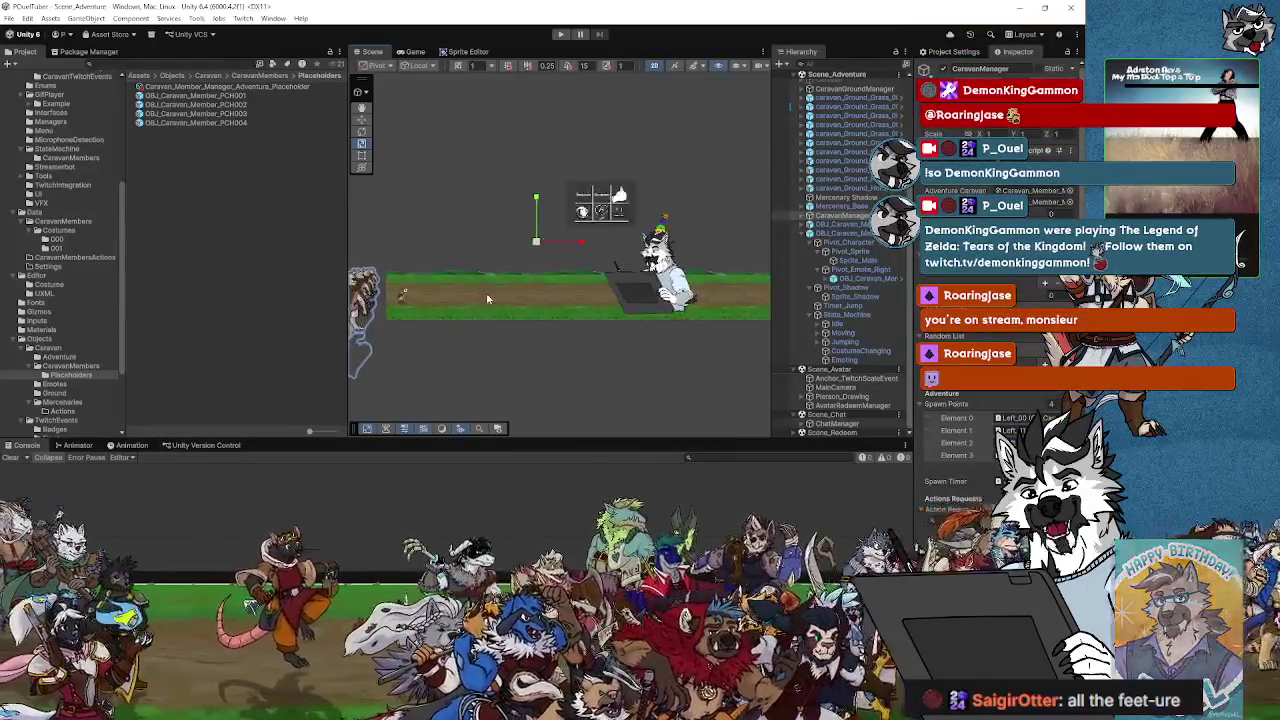
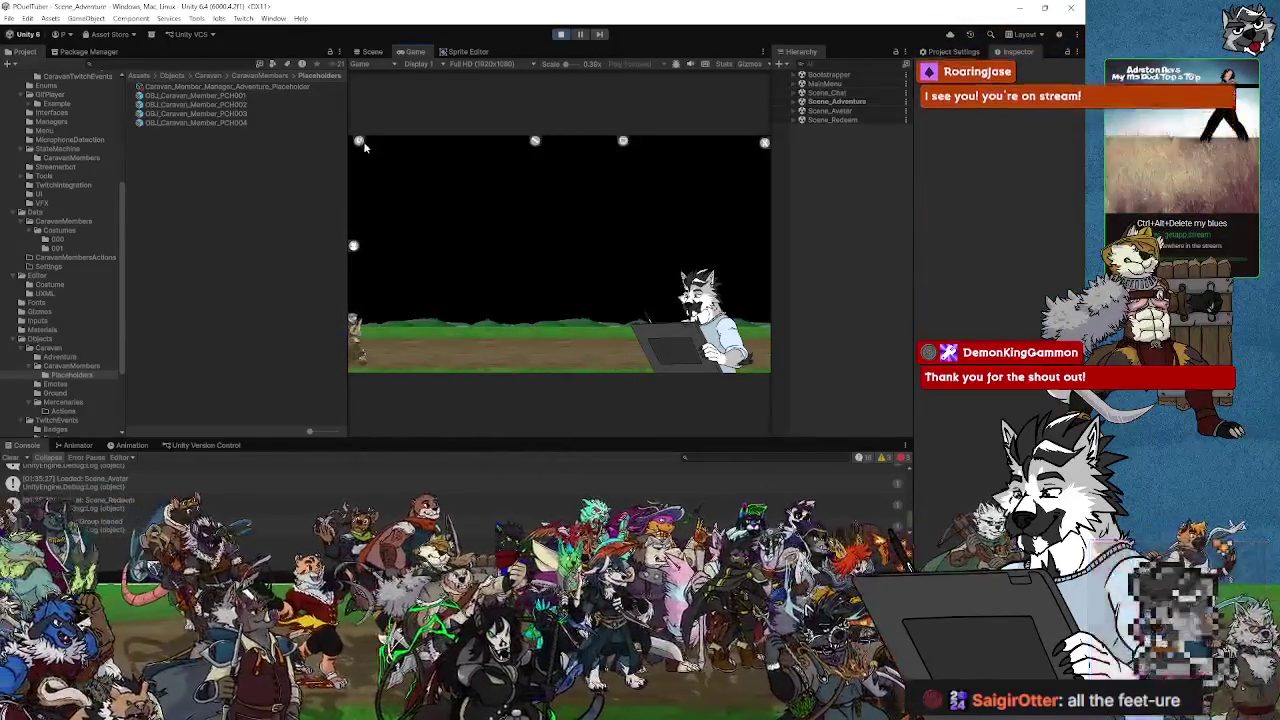
# - Widen the Game view so the caravan strip with the walking characters appears larger
pyautogui.moveTo(363, 147)
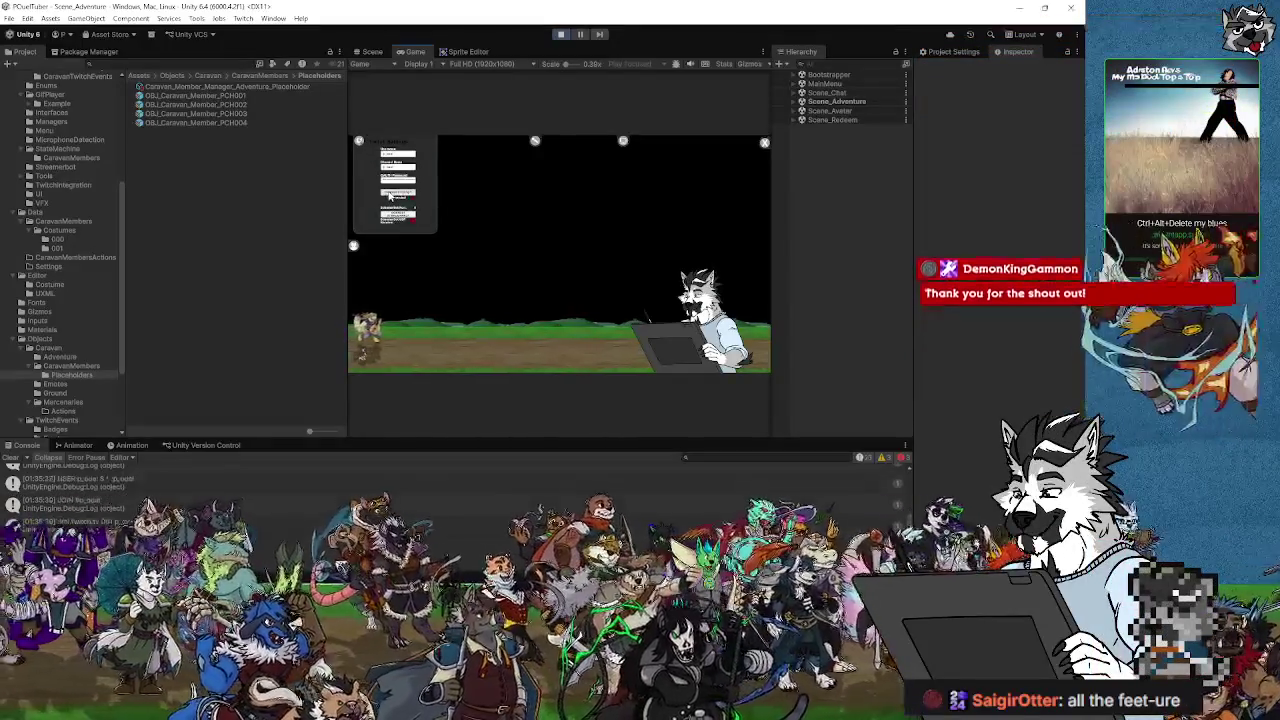
pyautogui.moveTo(347, 213); pyautogui.dragTo(234, 213)
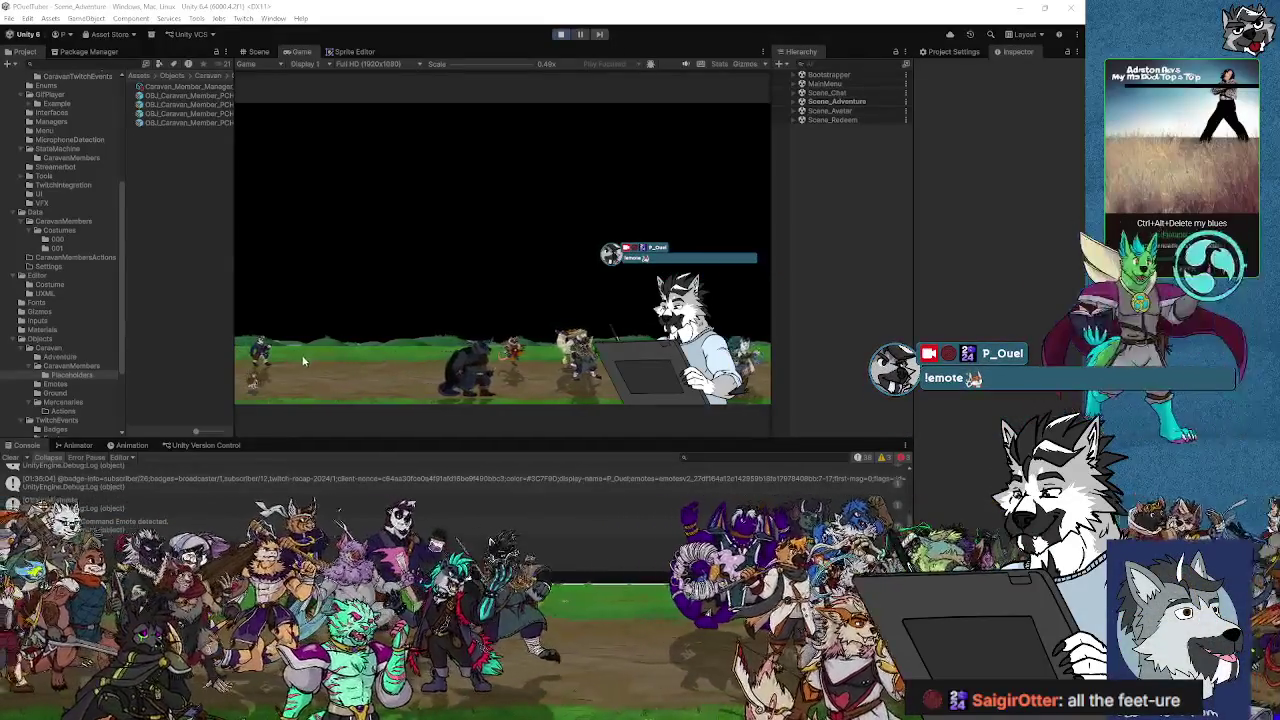
# - Zoom the Scene view in on the caravan strip and select the wolf character's sprite
pyautogui.click(258, 52)
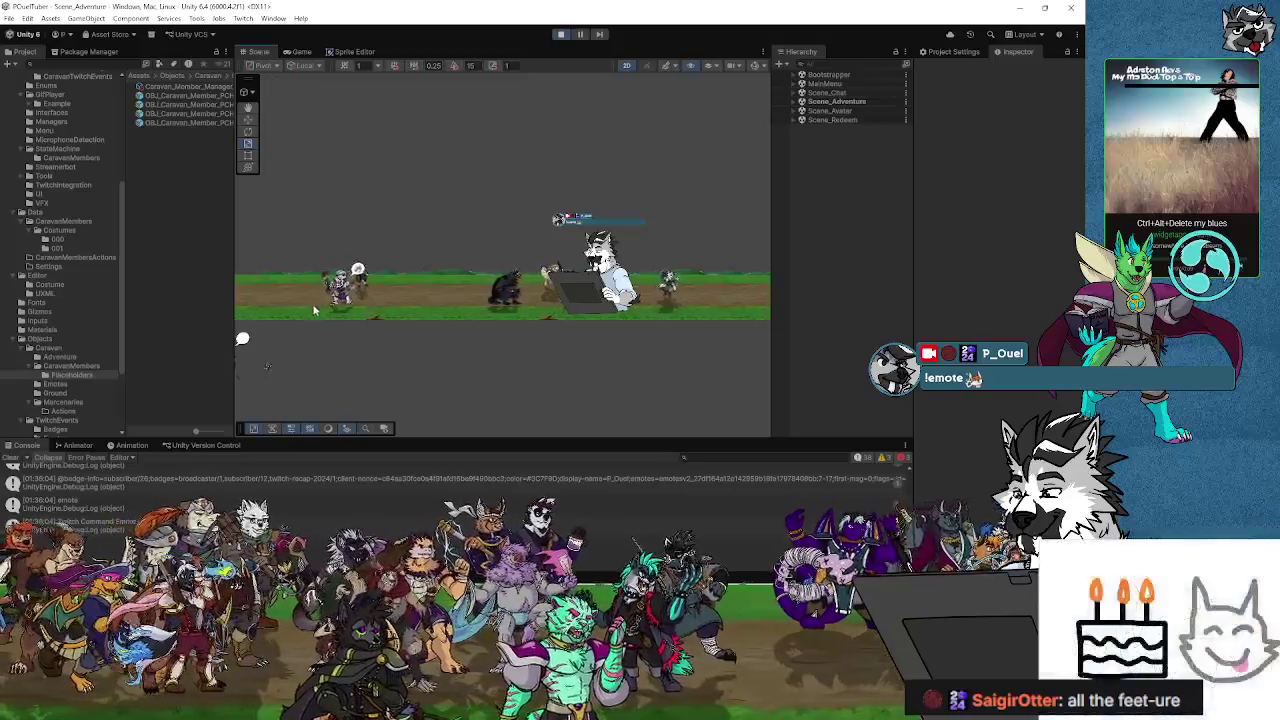
pyautogui.scroll(3, 313, 310)
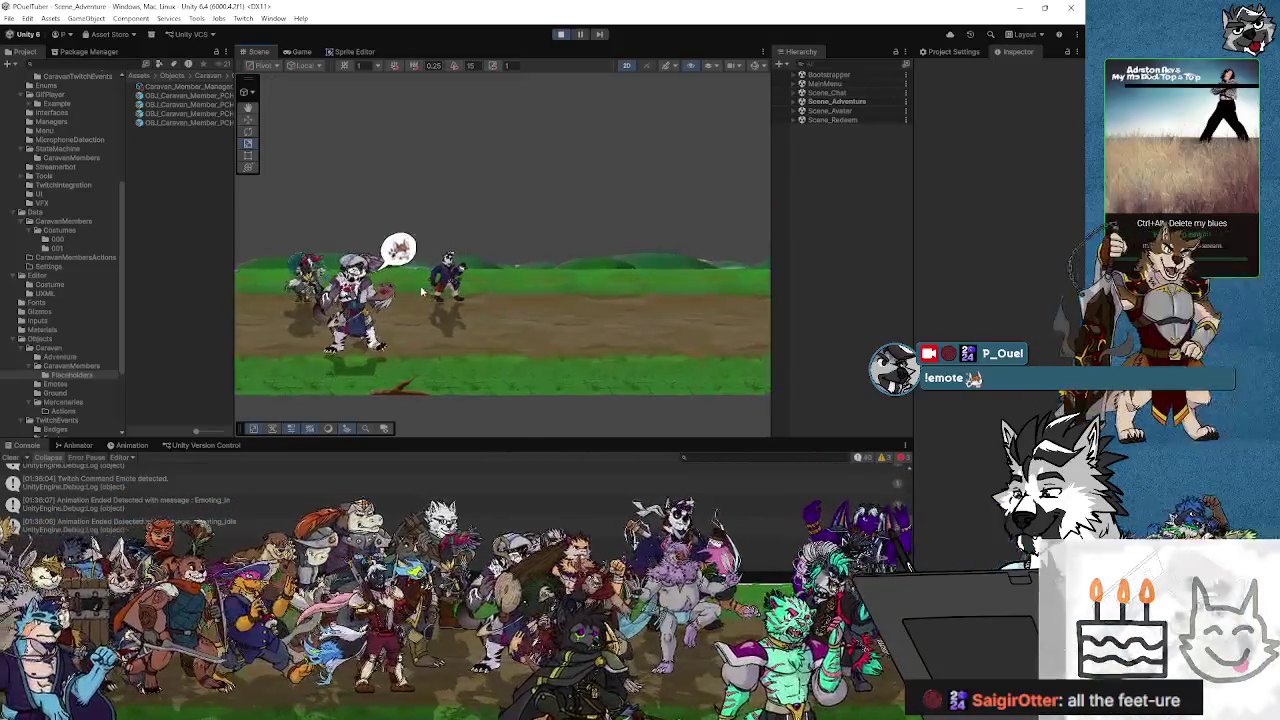
pyautogui.scroll(2, 430, 305)
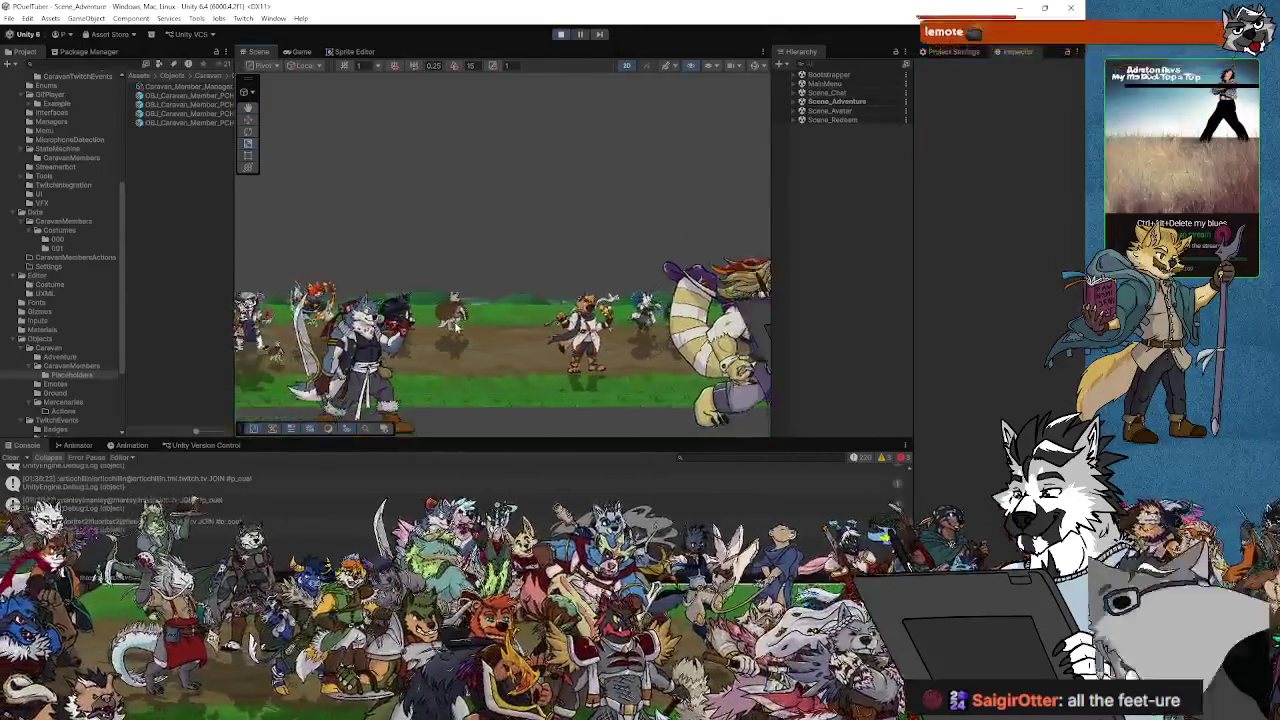
pyautogui.click(432, 307)
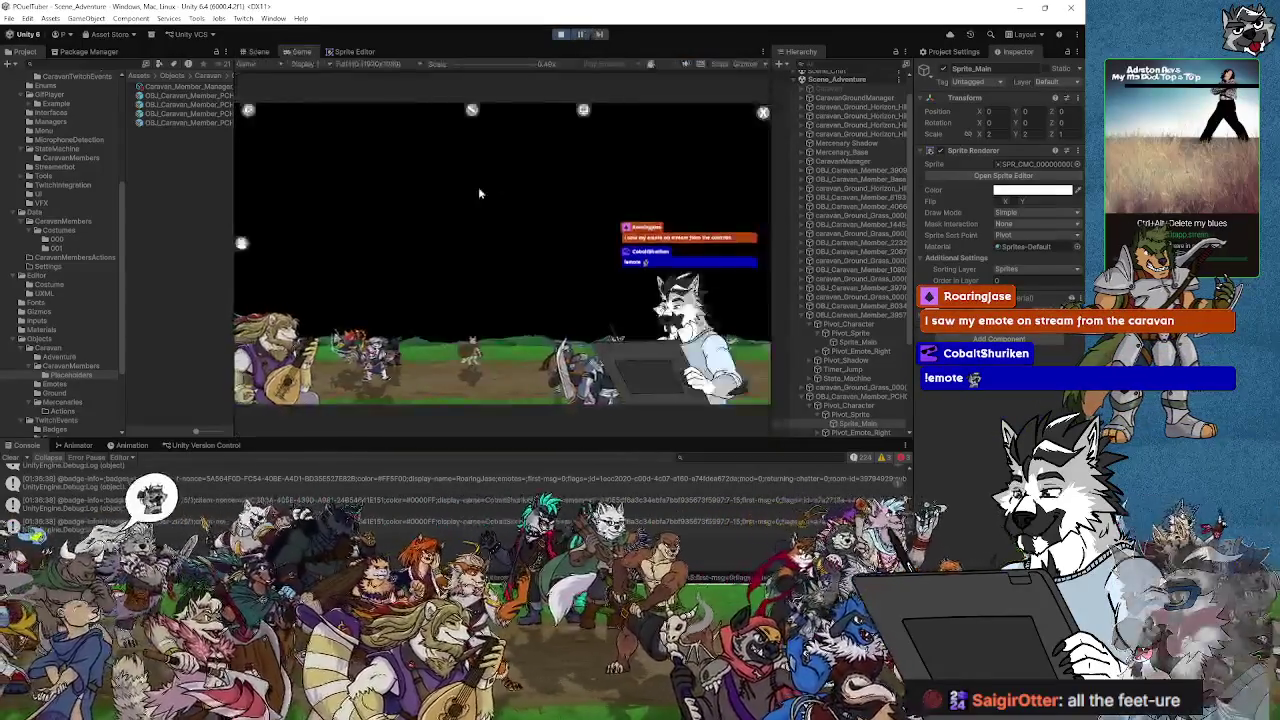
# - Select CaravanManager in the Hierarchy to show its Adventure List of 18 members and Instance List
pyautogui.hotkey('ctrl', '2')
pyautogui.click(245, 52)
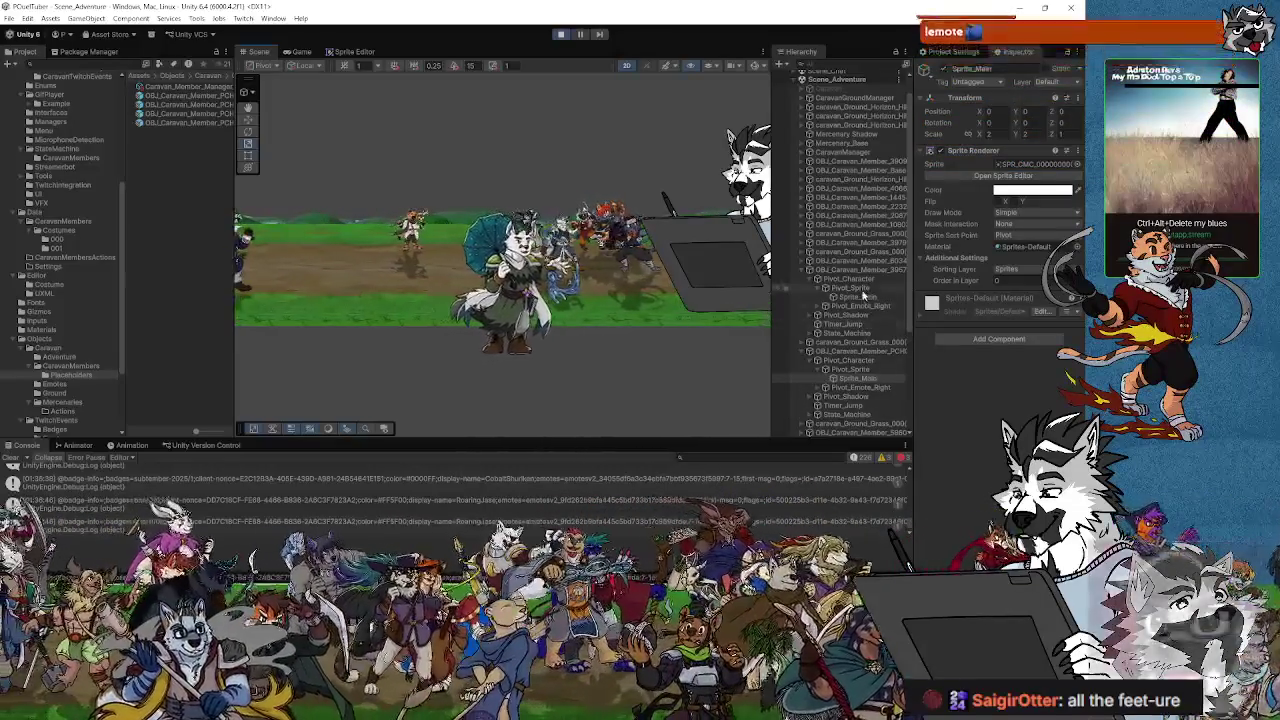
pyautogui.scroll(1, 863, 346)
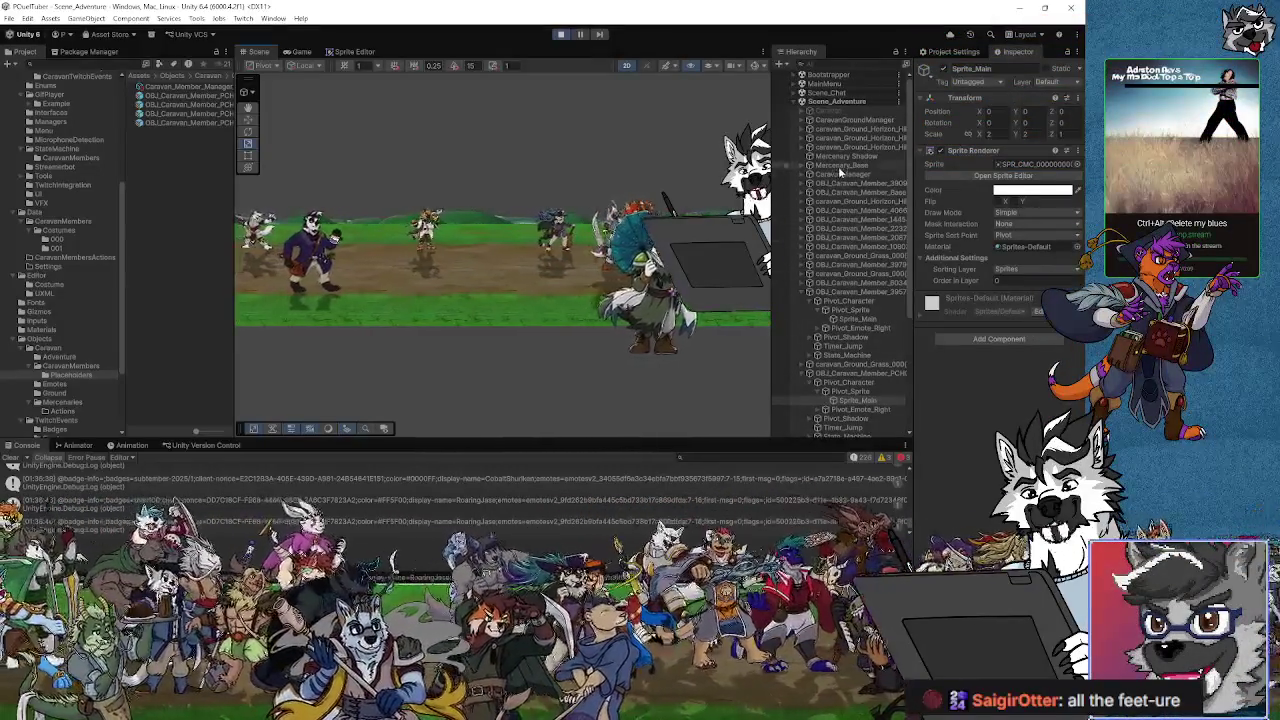
pyautogui.click(840, 174)
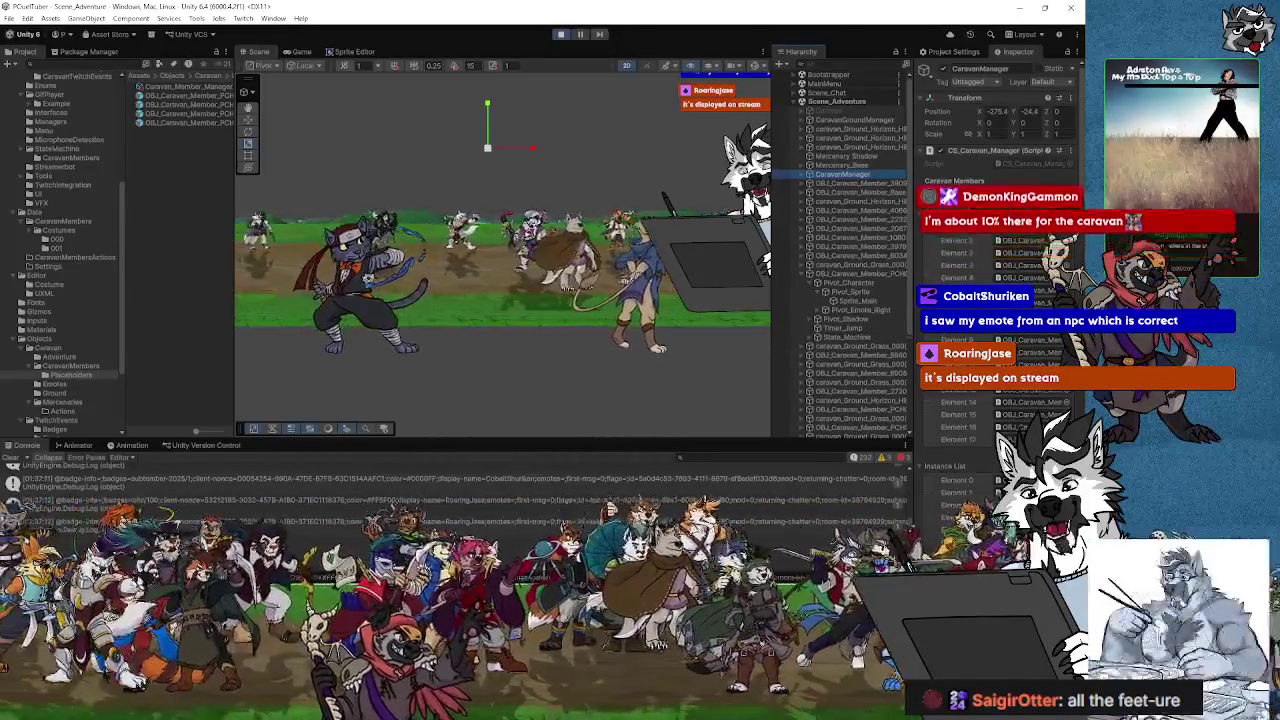
# - Scroll through CaravanManager's member, waiting and random lists, then widen the Inspector to reach action requests
pyautogui.scroll(-5, 990, 300)
pyautogui.scroll(-5, 1000, 432)
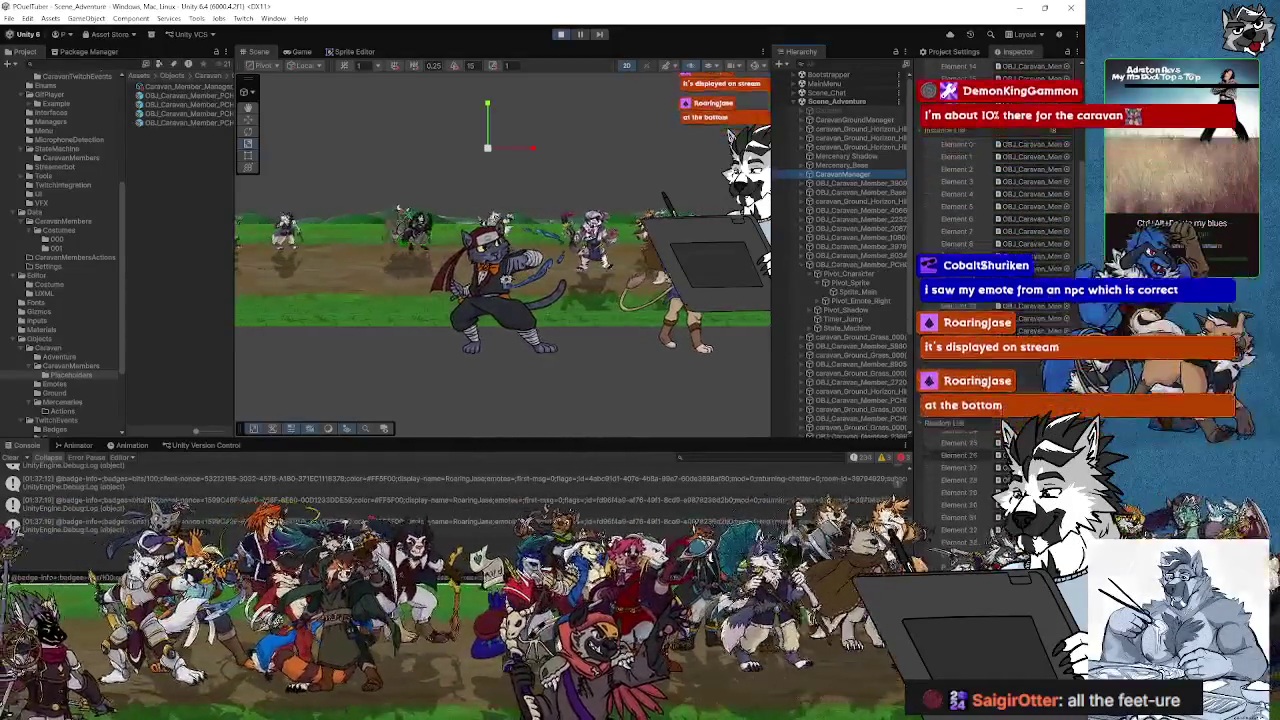
pyautogui.scroll(10, 990, 300)
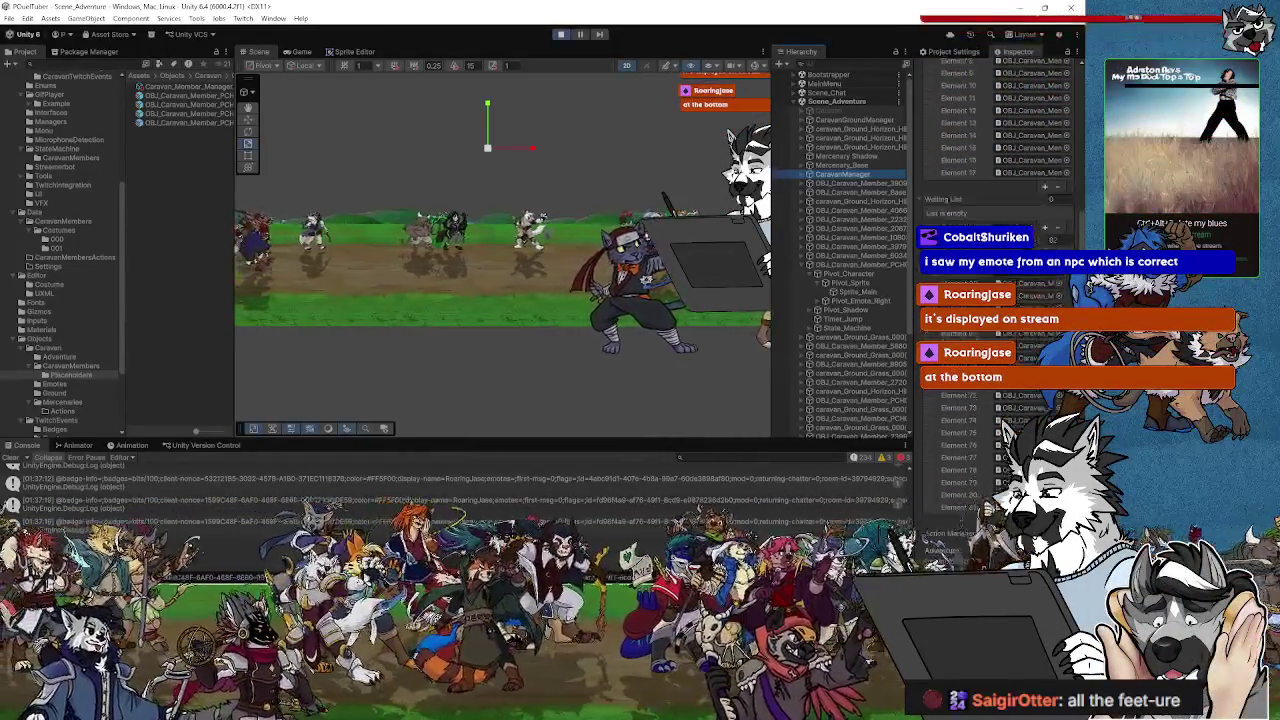
pyautogui.scroll(3, 955, 162)
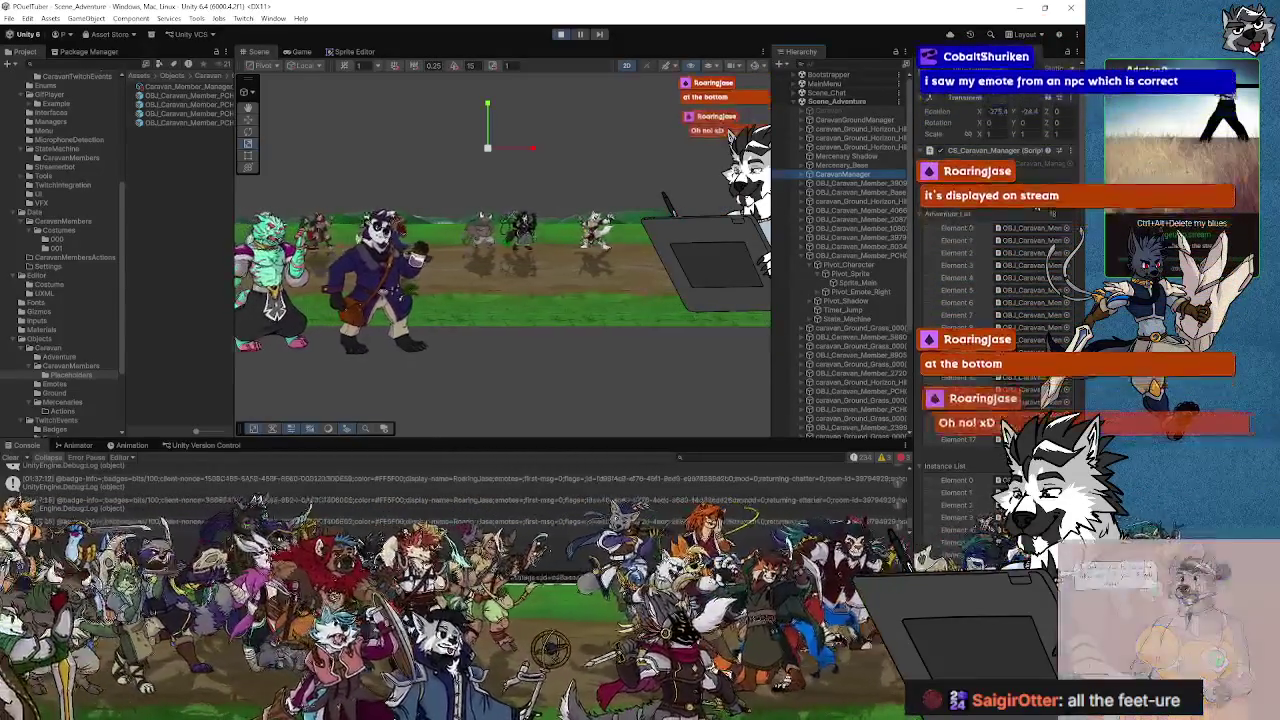
pyautogui.scroll(-5, 990, 240)
pyautogui.scroll(-10, 963, 262)
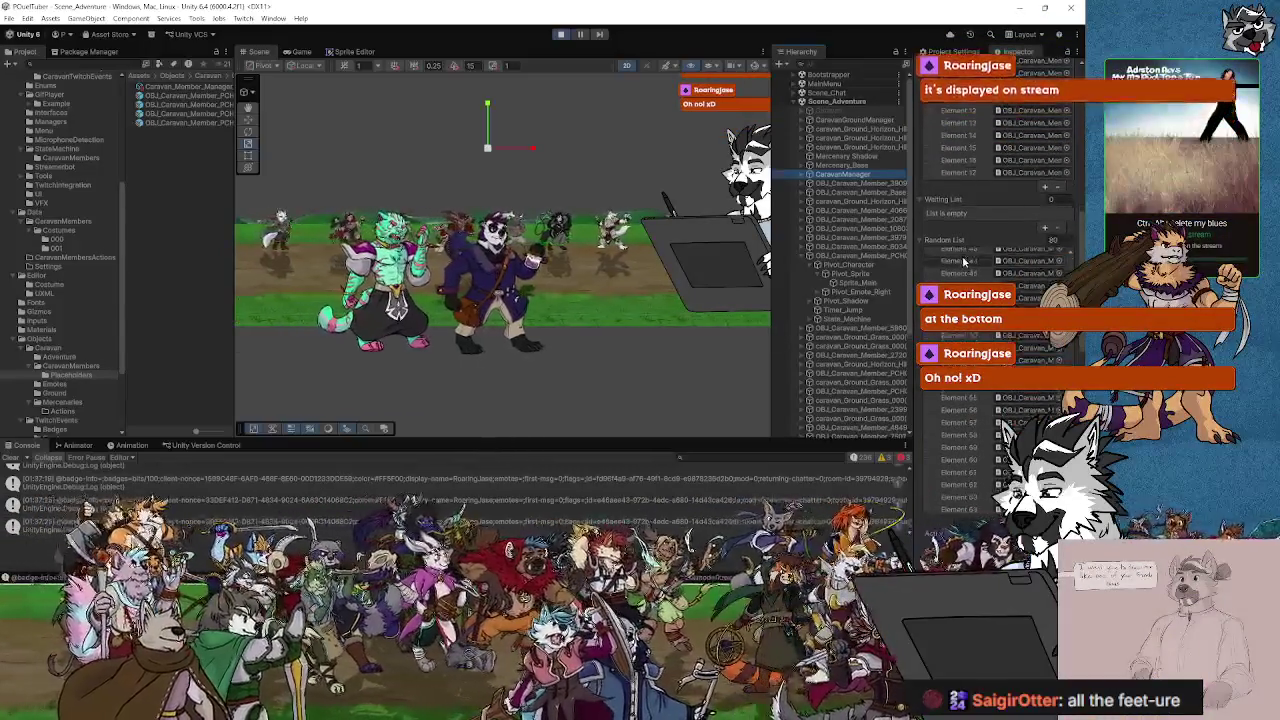
pyautogui.scroll(-5, 963, 250)
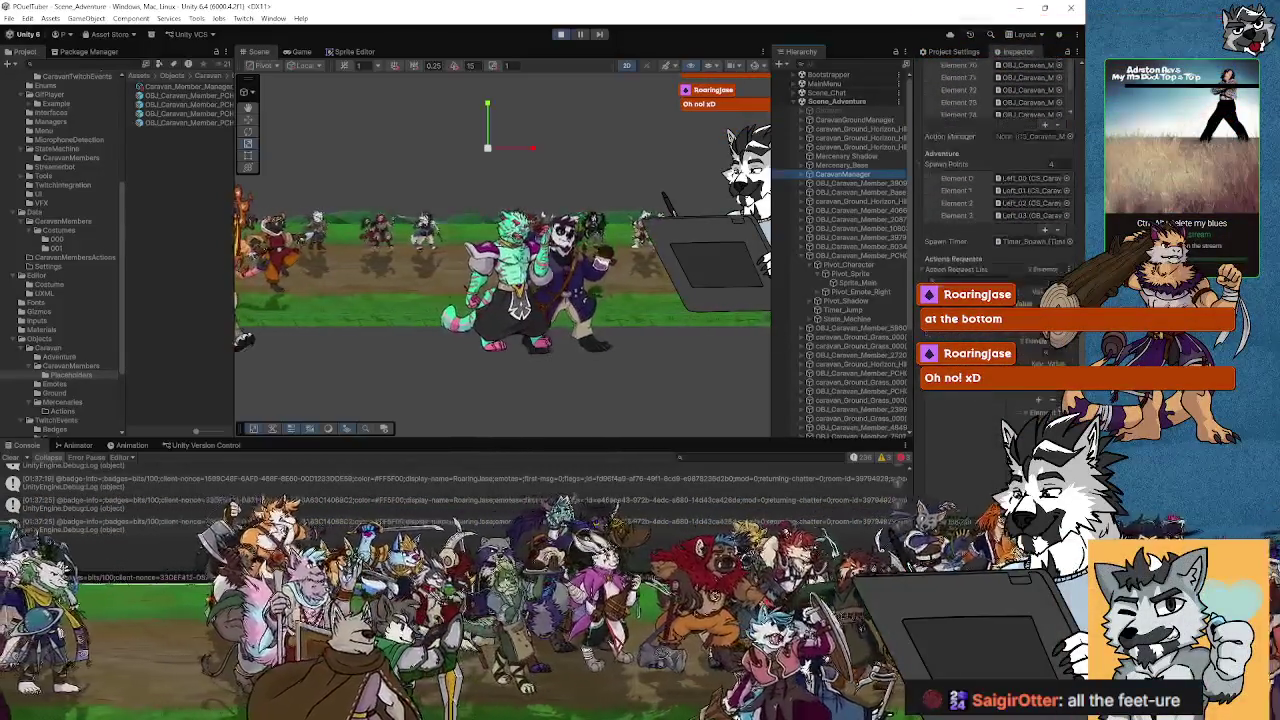
pyautogui.moveTo(909, 406); pyautogui.dragTo(736, 395)
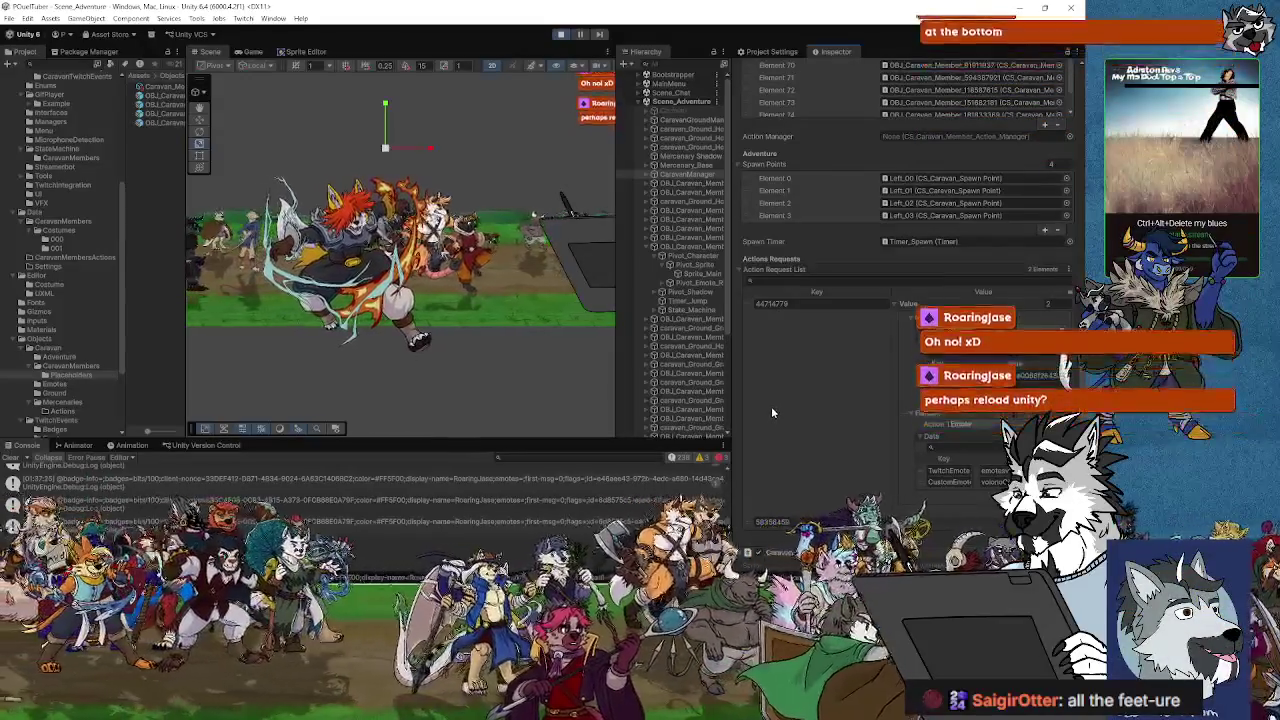
# - Review the Action Request List entries, then reframe the Scene view and select the bull character
pyautogui.scroll(-1, 775, 412)
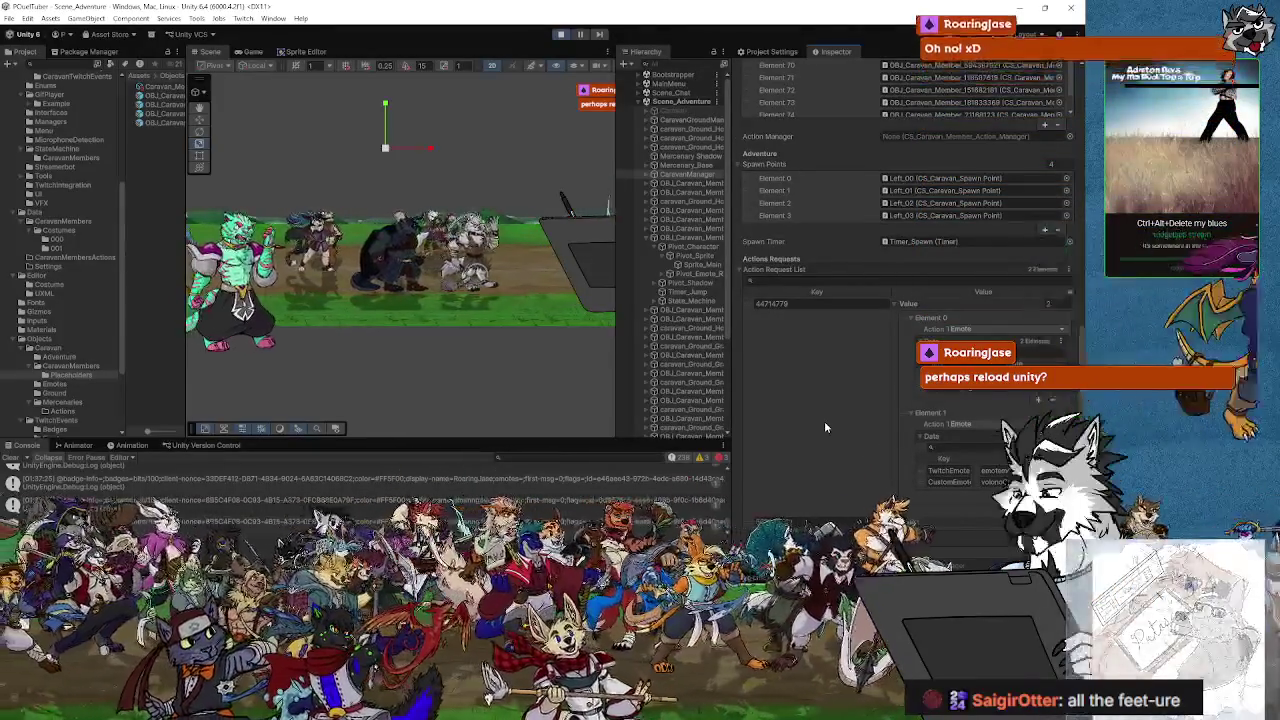
pyautogui.scroll(-2, 824, 421)
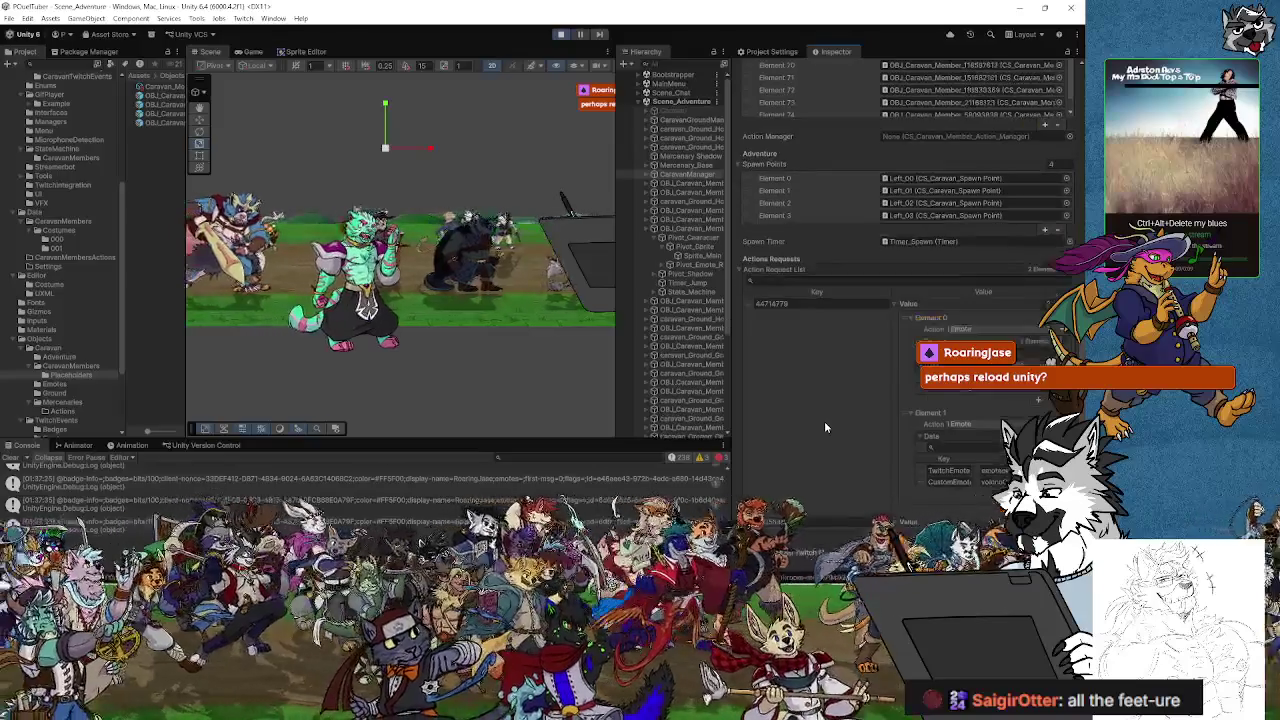
pyautogui.moveTo(408, 396); pyautogui.dragTo(382, 399)
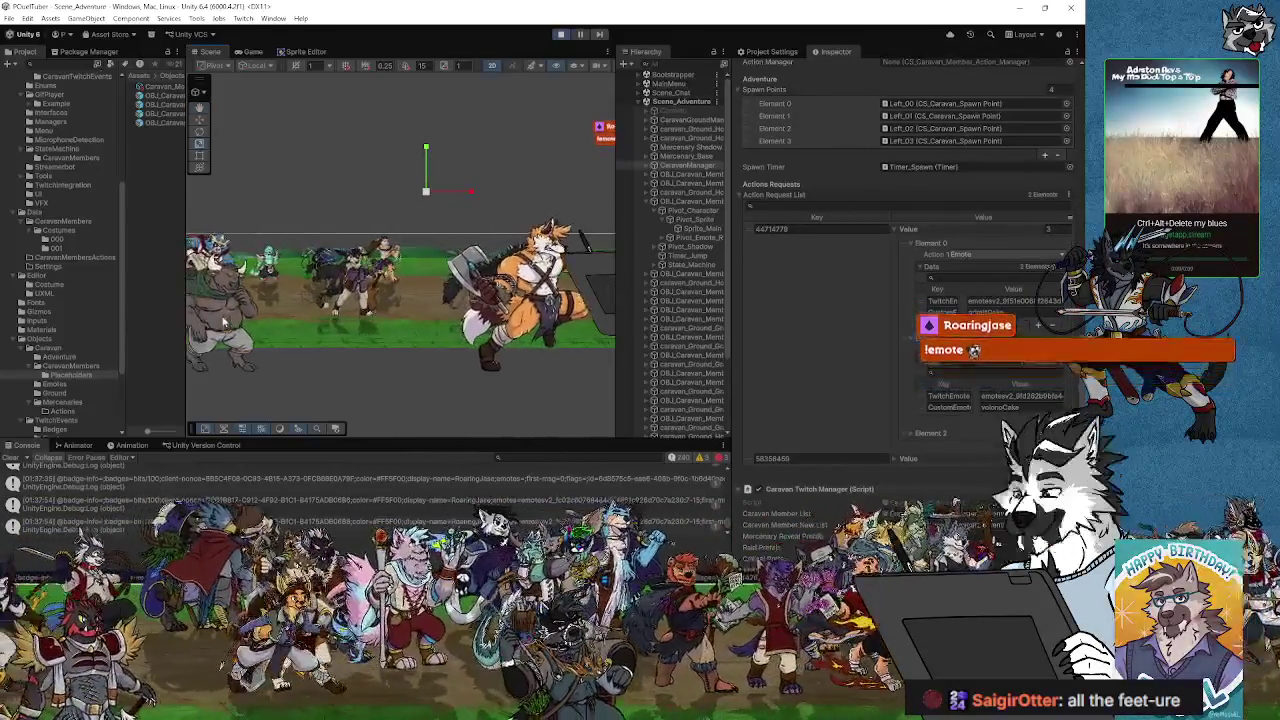
pyautogui.click(215, 315)
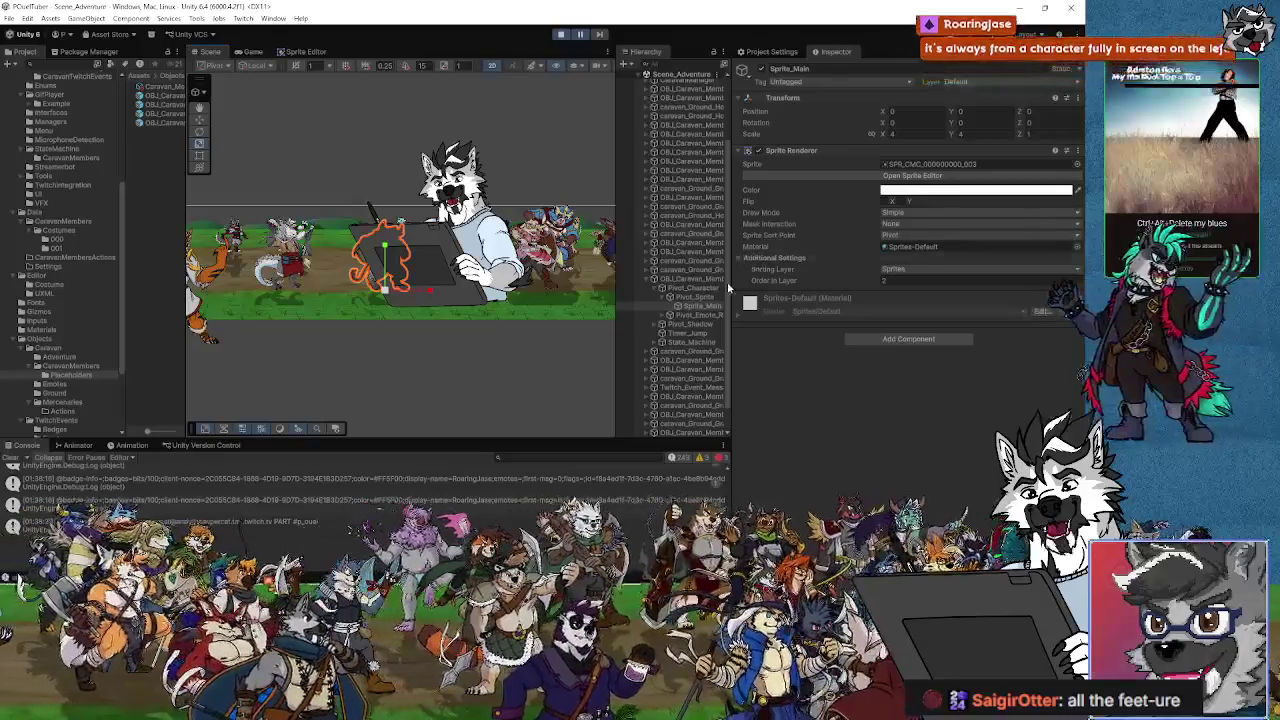
# - Inspect the OBJ_Caravan_Member clone's empty Twitch data, then bring up CS_Caravan_Manager.cs in Visual Studio
pyautogui.click(694, 280)
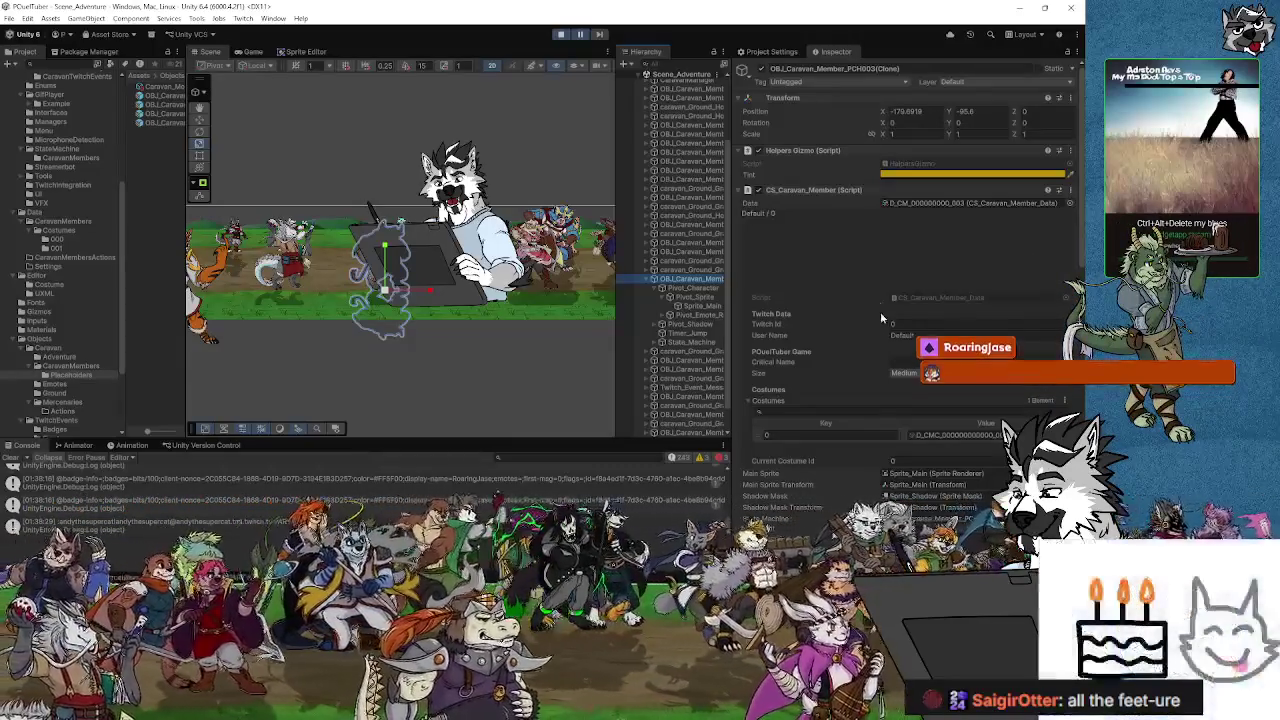
pyautogui.moveTo(186, 196)
pyautogui.mouseDown()
pyautogui.moveTo(301, 196)
pyautogui.moveTo(281, 196)
pyautogui.mouseUp()
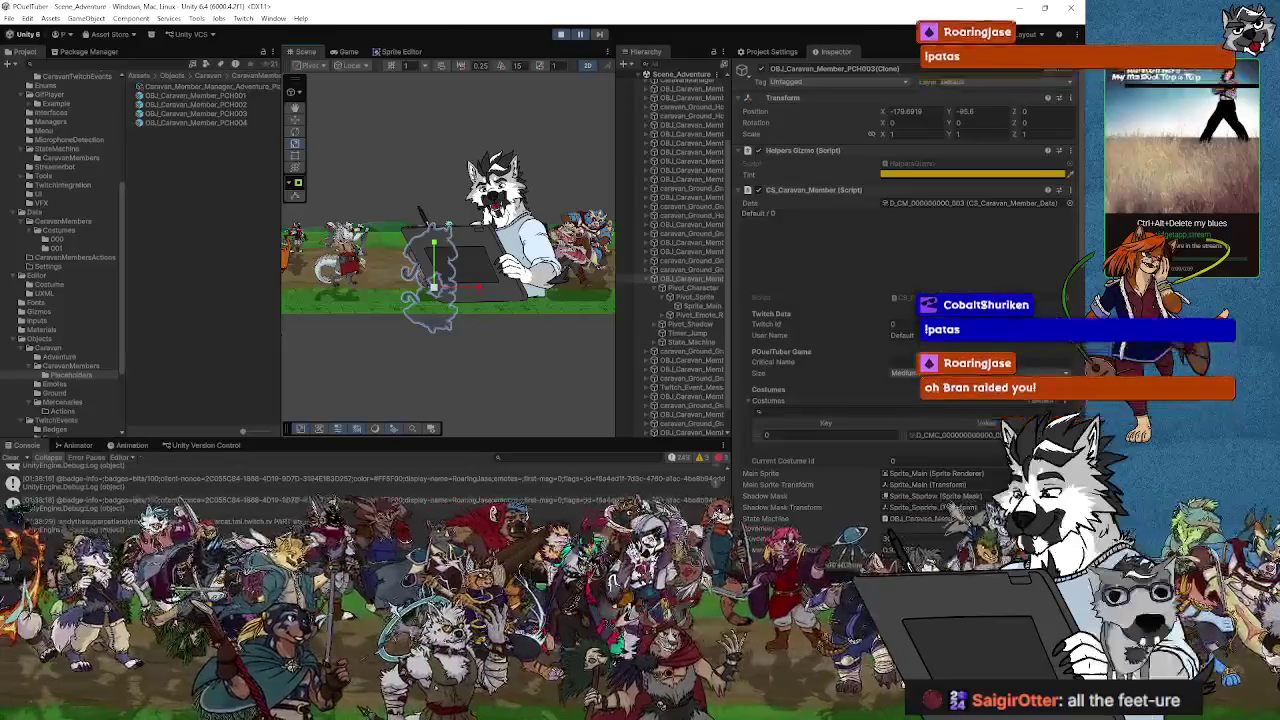
pyautogui.hotkey('alt', 'Tab')
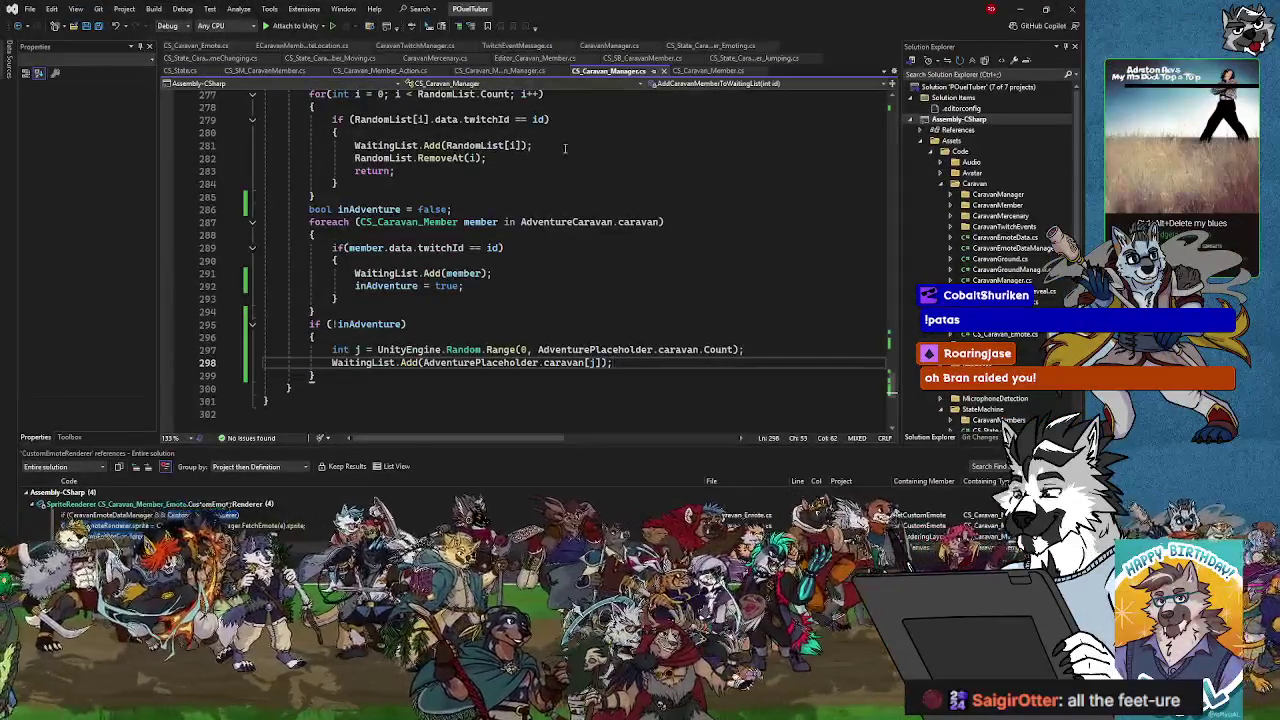
# - Read through AddCaravanMemberToWaitingList and AddNewActionRequest in CS_Caravan_Manager.cs, then return to Unity
pyautogui.scroll(4, 574, 266)
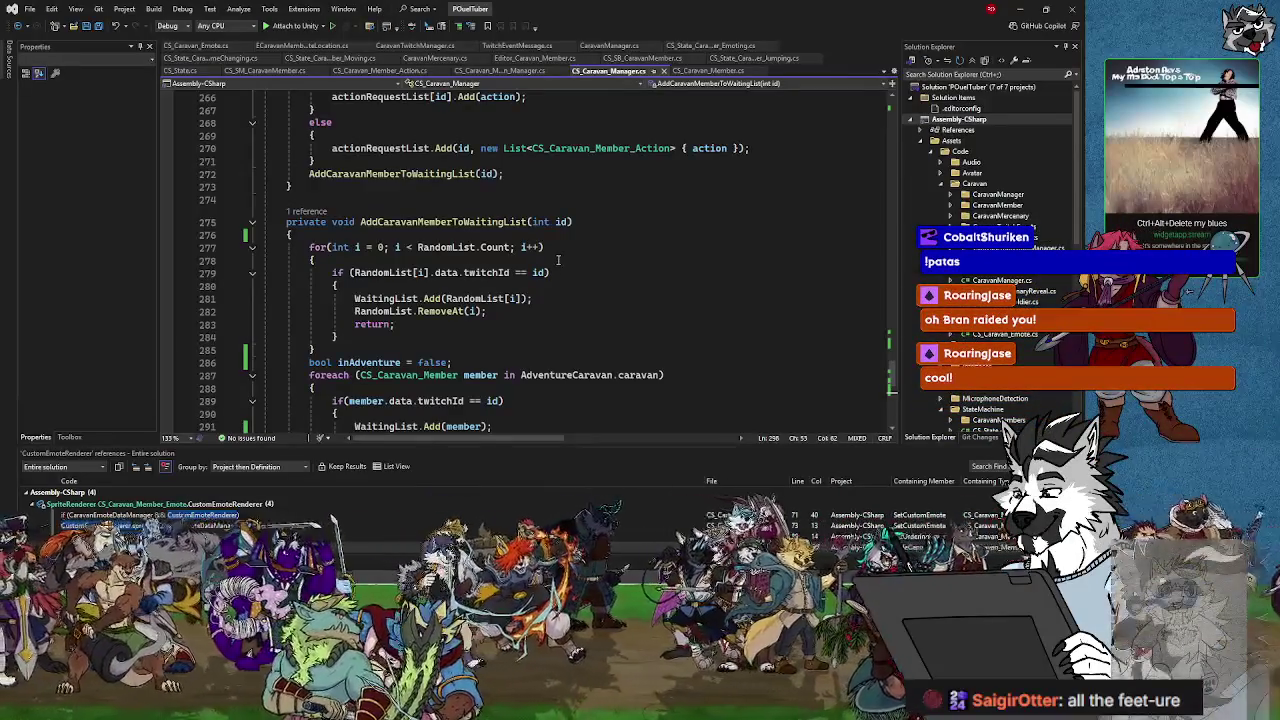
pyautogui.scroll(5, 538, 293)
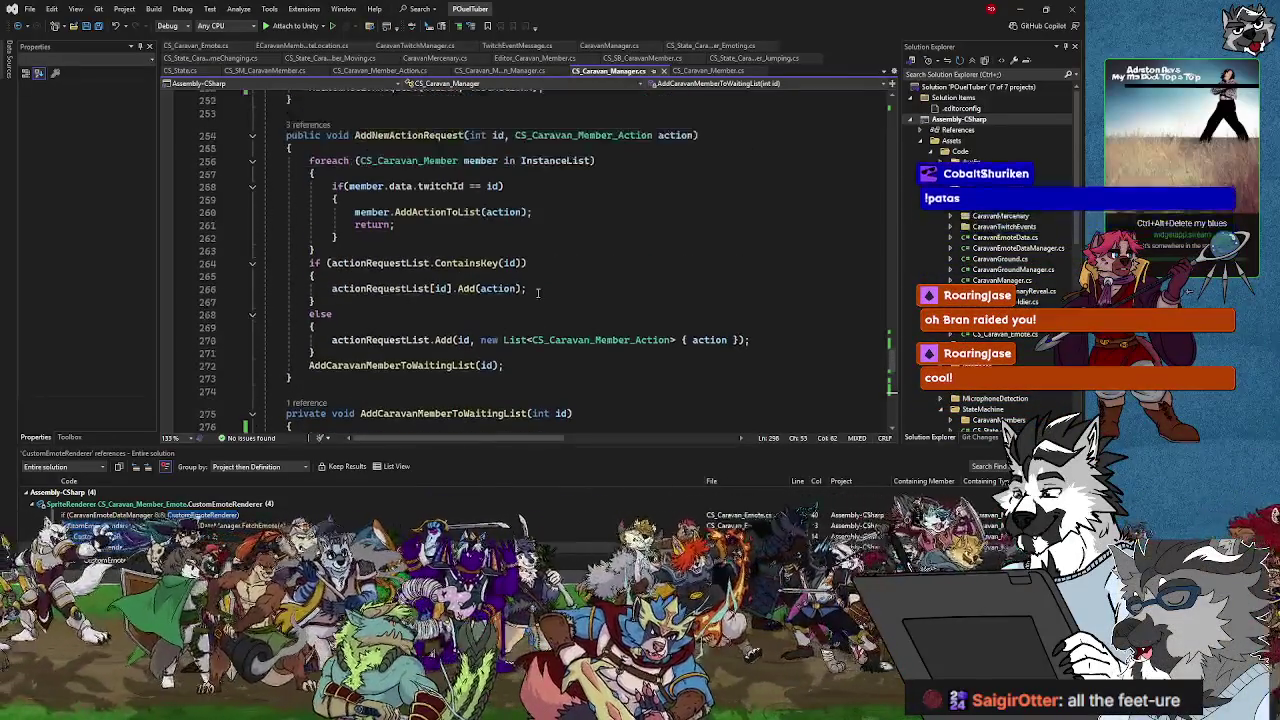
pyautogui.scroll(2, 538, 293)
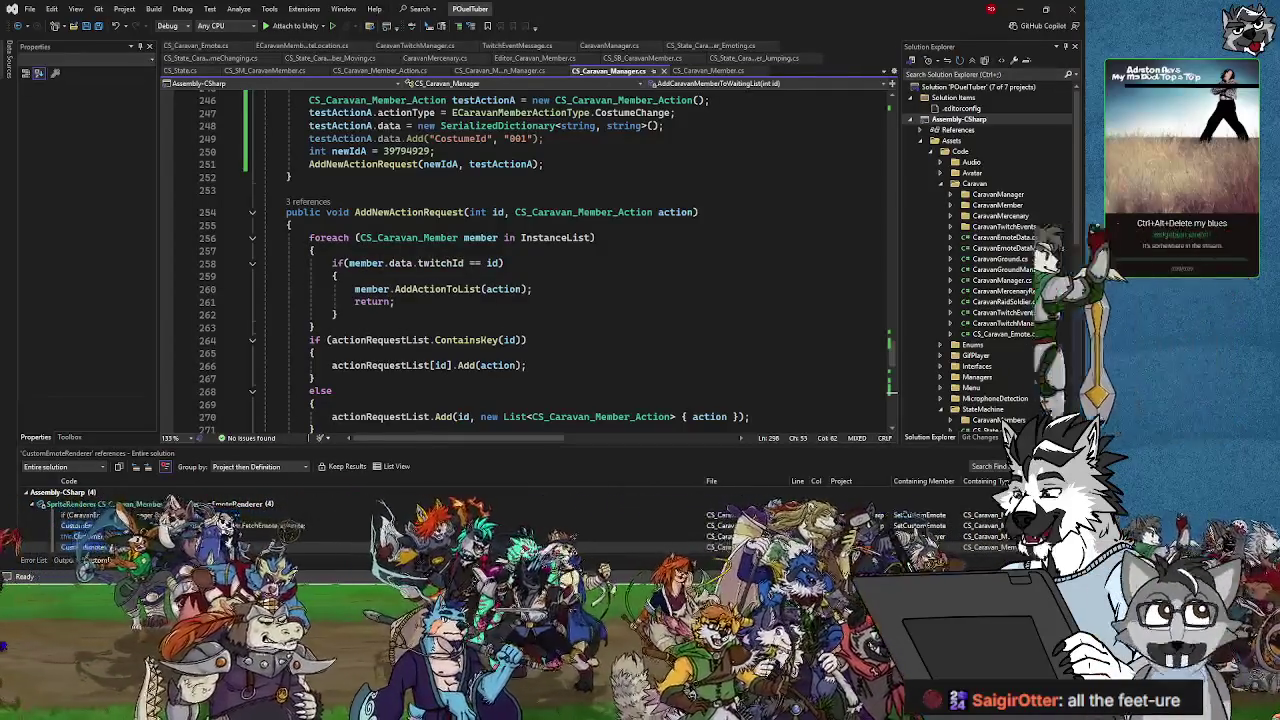
pyautogui.hotkey('alt', 'Tab')
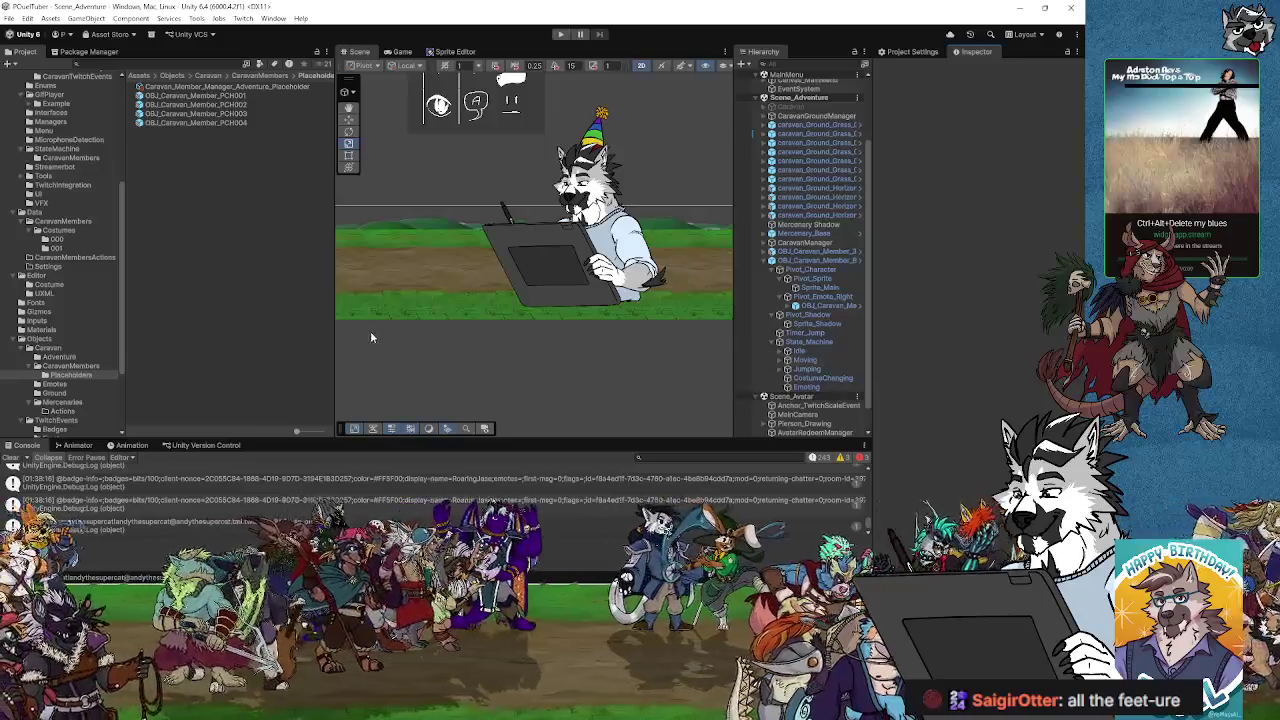
# - Clear the console, open Objects > Caravan > CaravanMembers > Placeholders, inspect the placeholder list, then select CaravanManager
pyautogui.moveTo(335, 336); pyautogui.dragTo(310, 336)
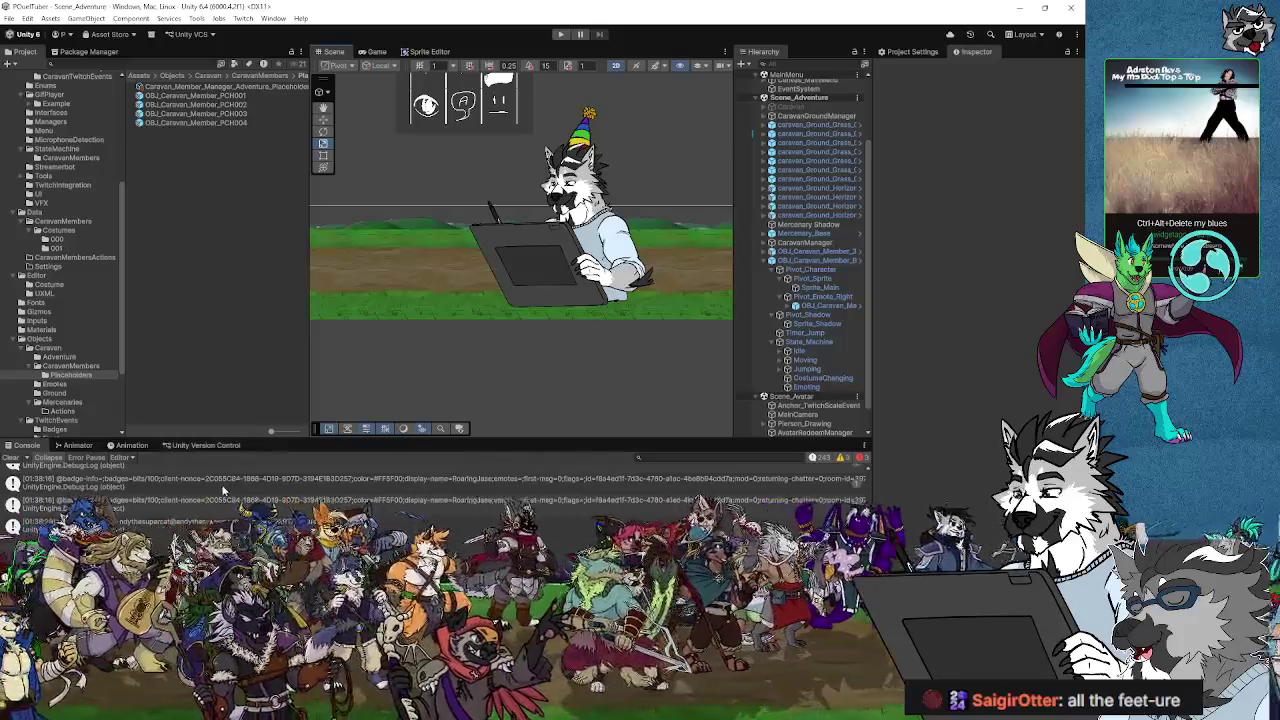
pyautogui.click(10, 457)
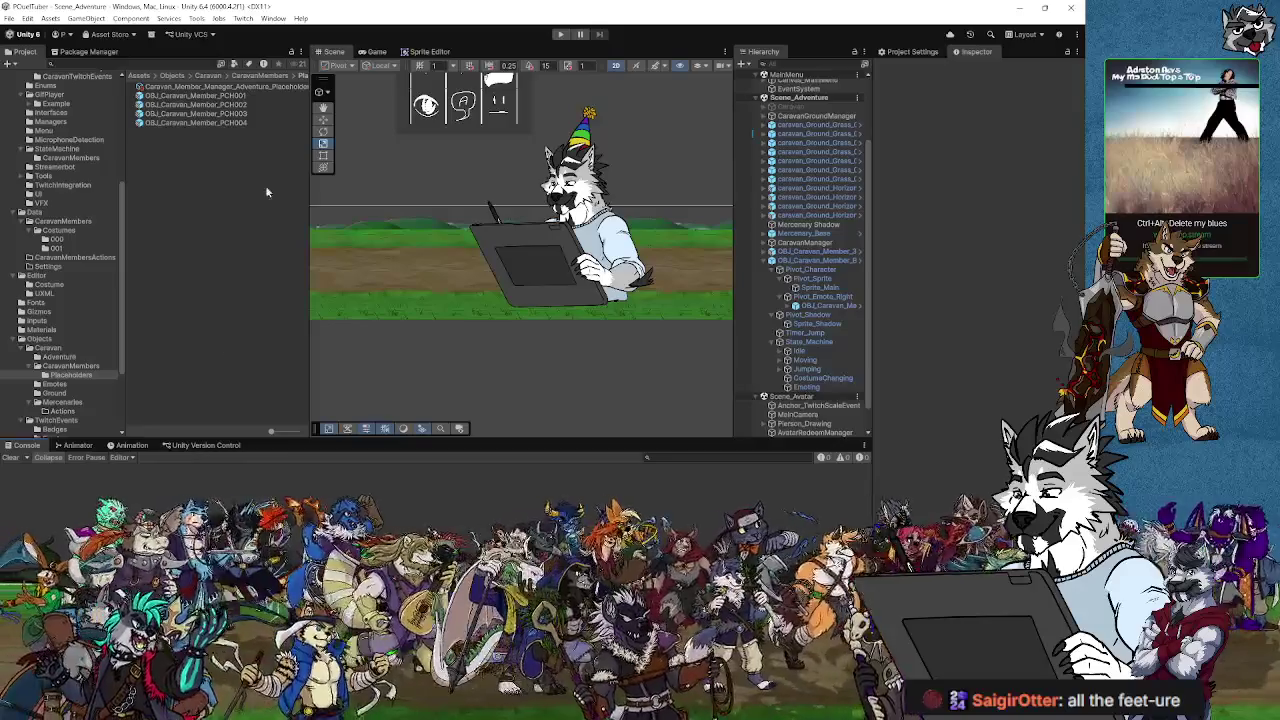
pyautogui.click(57, 246)
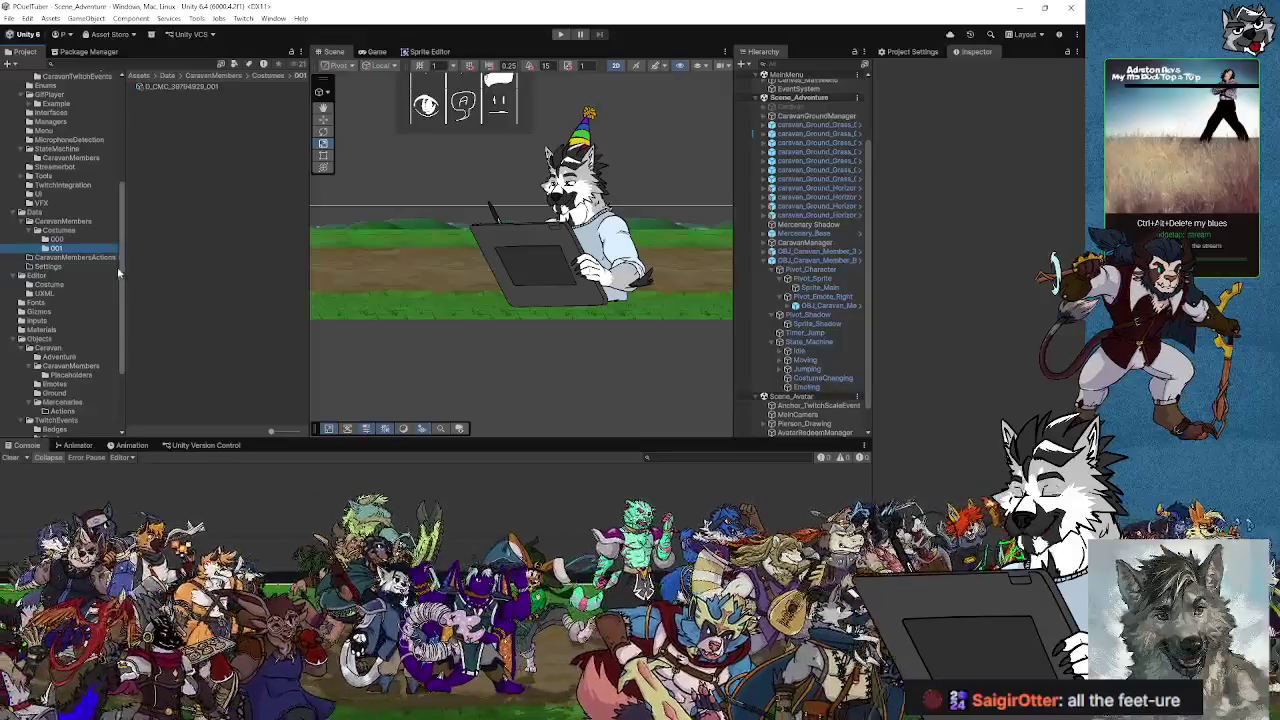
pyautogui.click(62, 366)
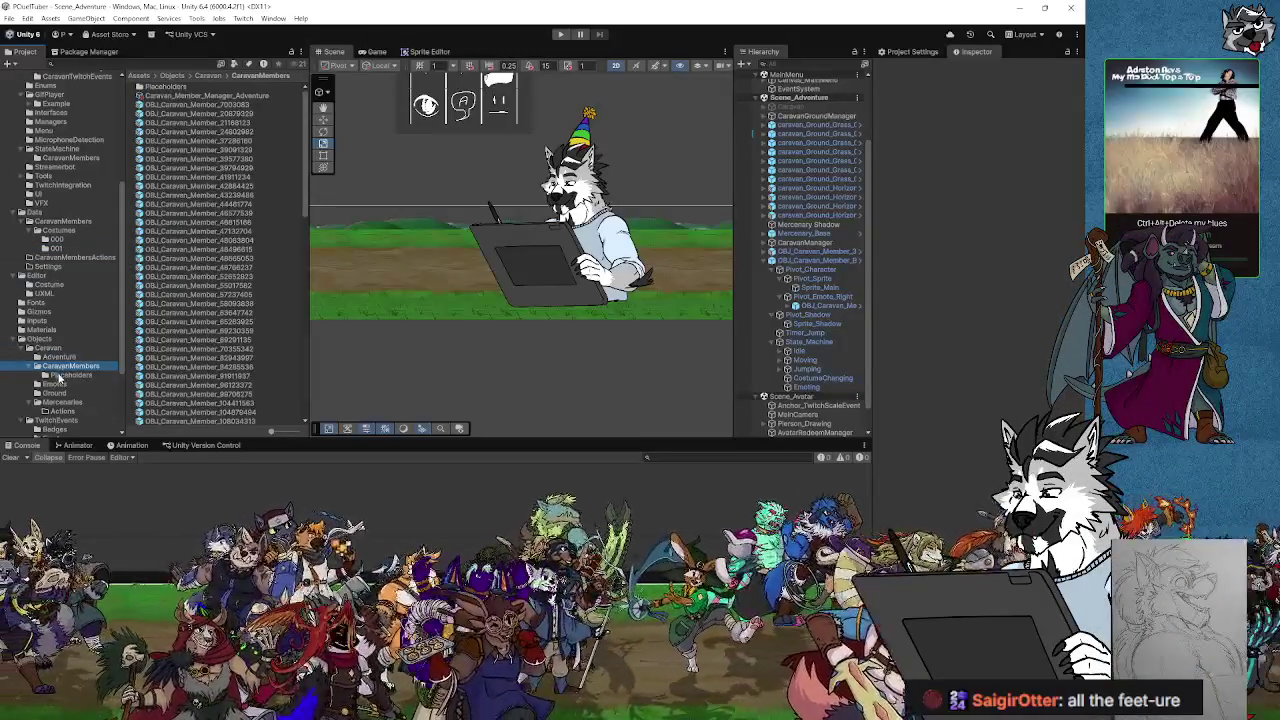
pyautogui.click(62, 375)
pyautogui.click(254, 89)
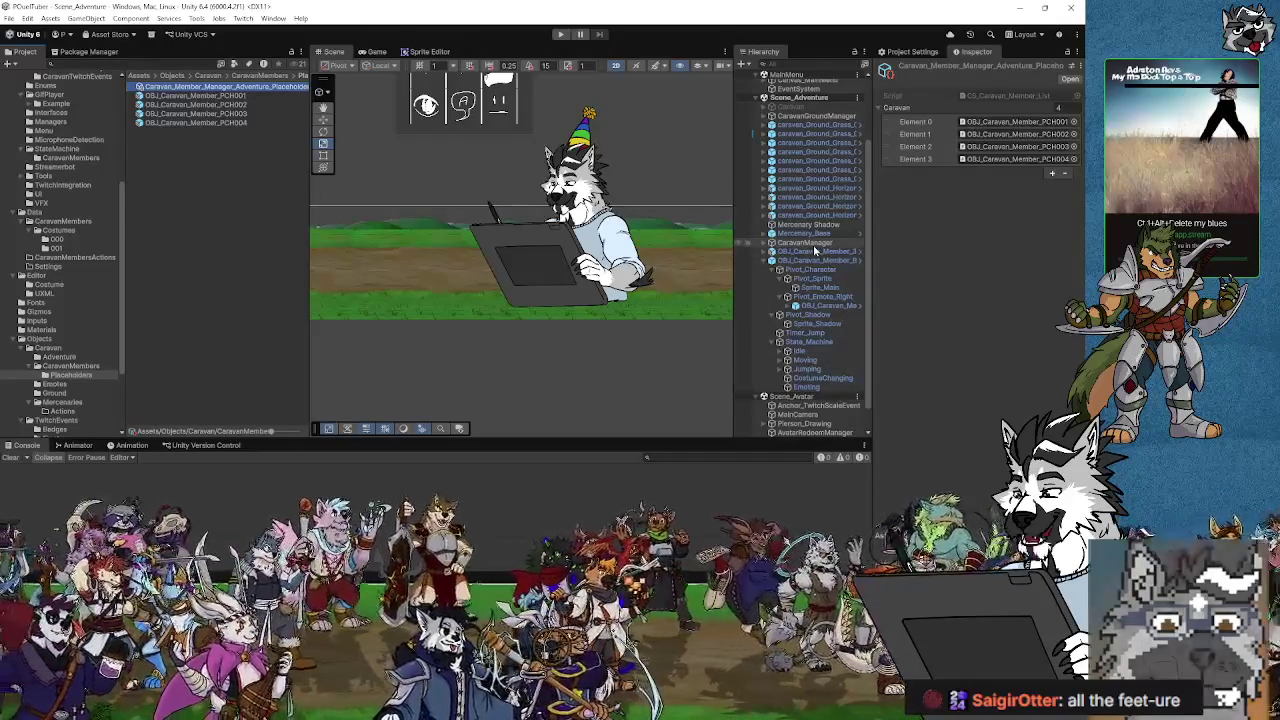
pyautogui.click(813, 244)
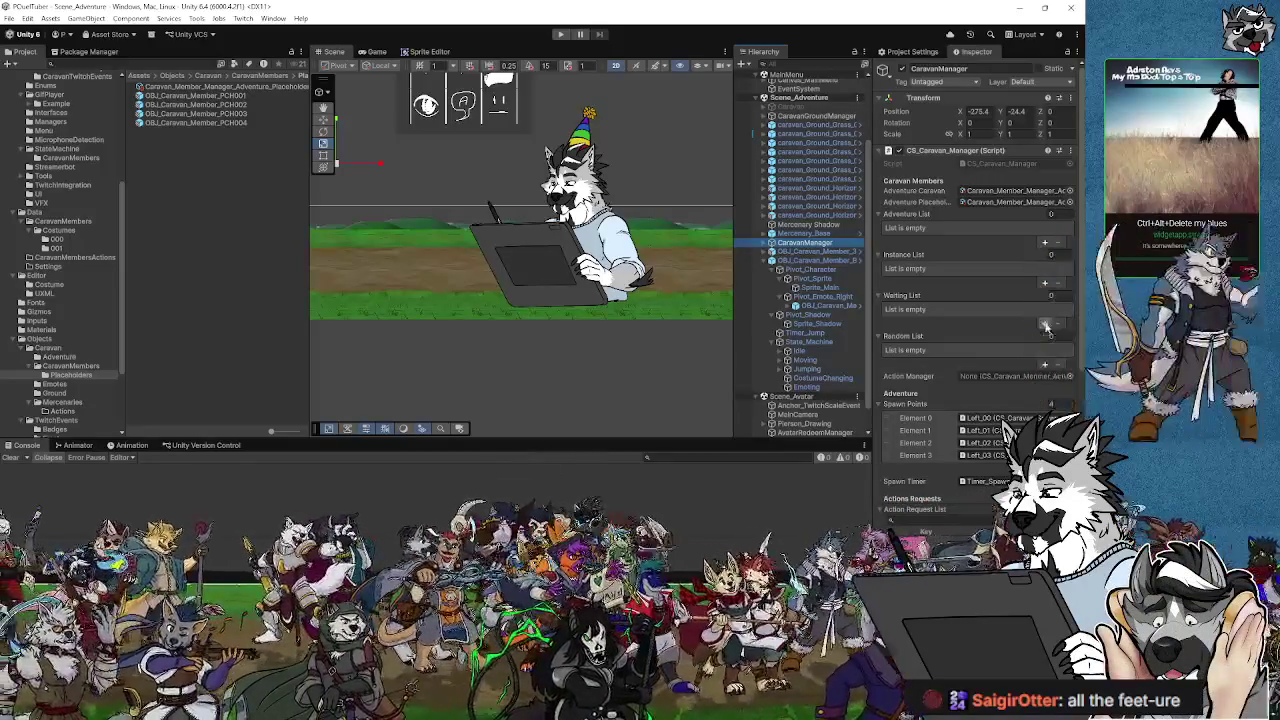
pyautogui.click(1045, 325)
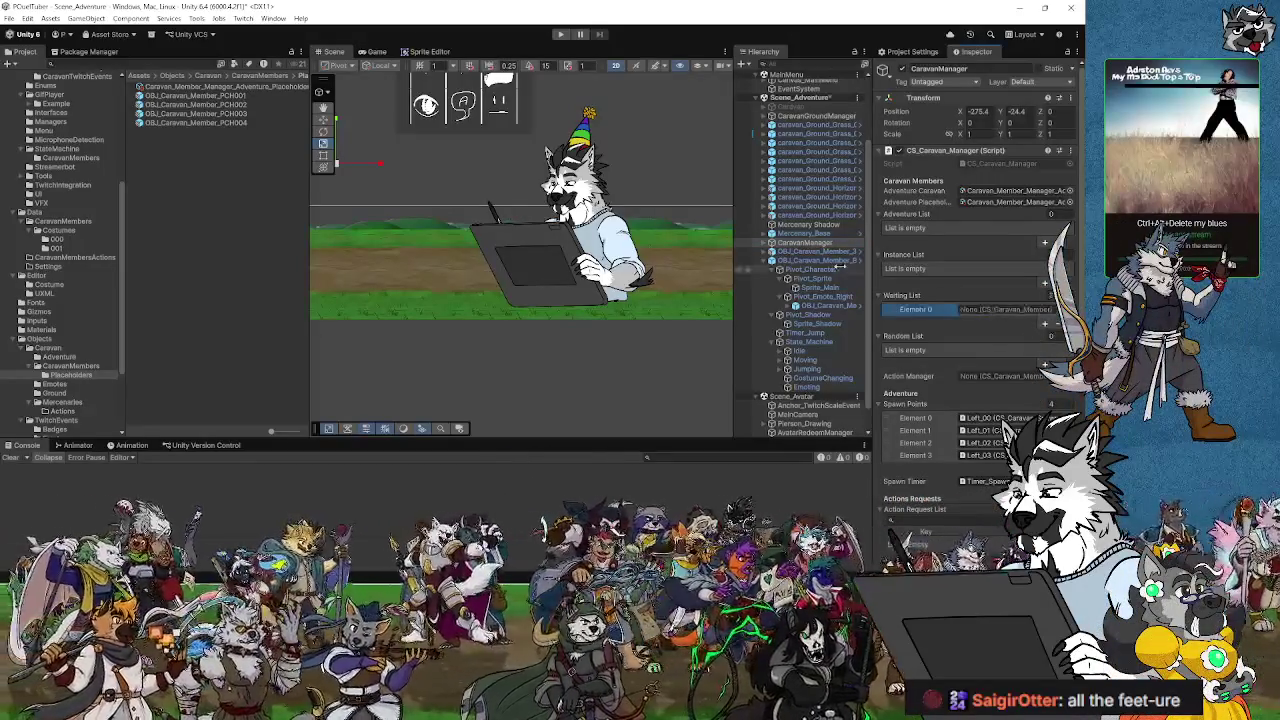
pyautogui.click(1000, 311)
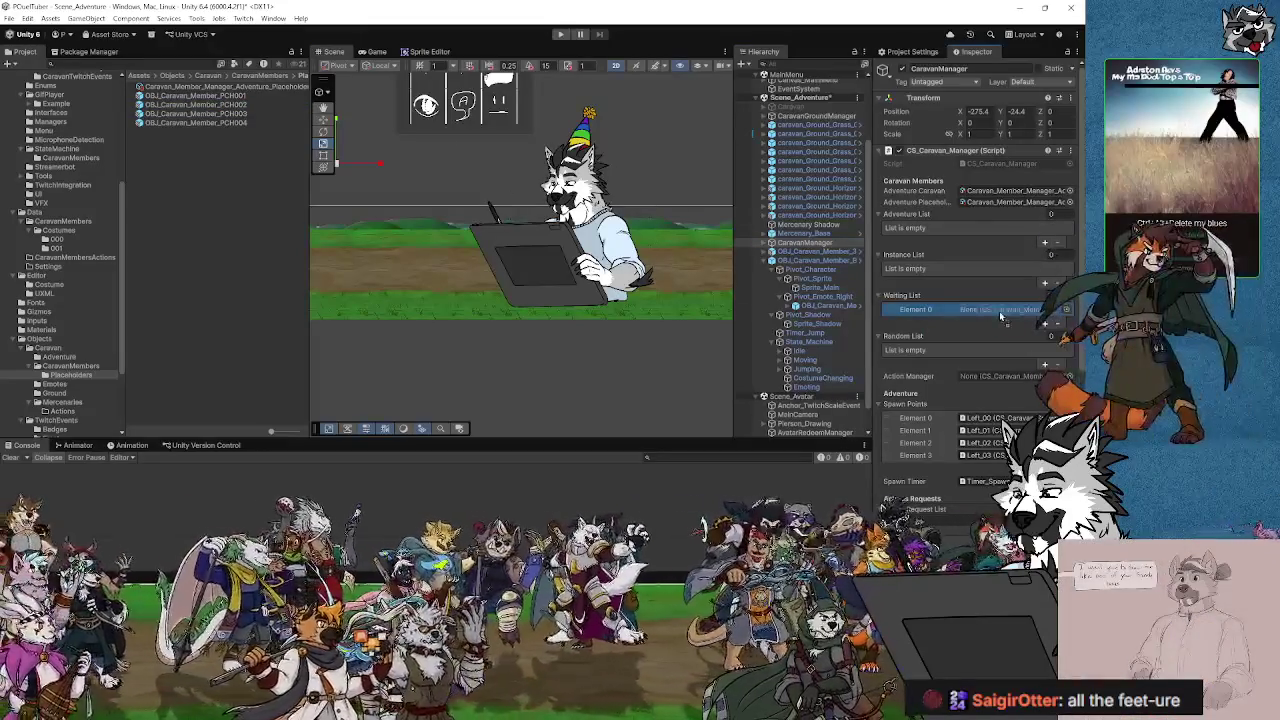
pyautogui.click(999, 310)
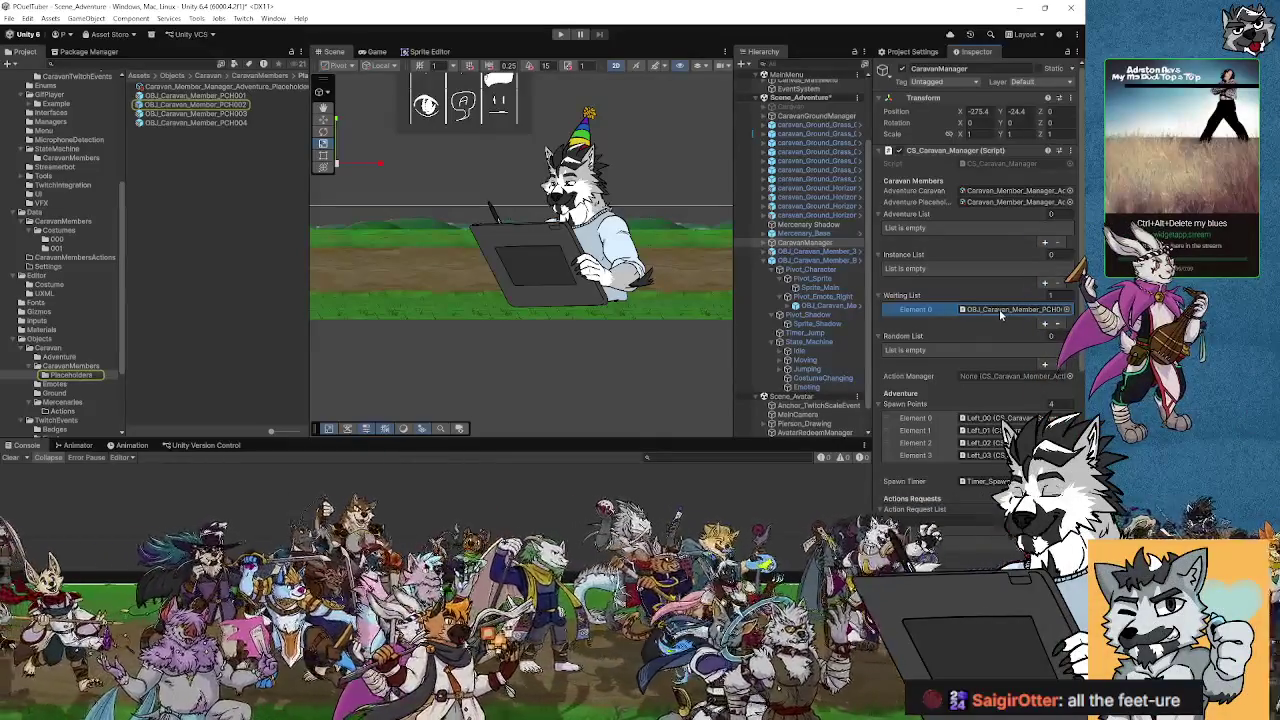
pyautogui.click(1007, 418)
pyautogui.click(1001, 311)
pyautogui.click(1058, 324)
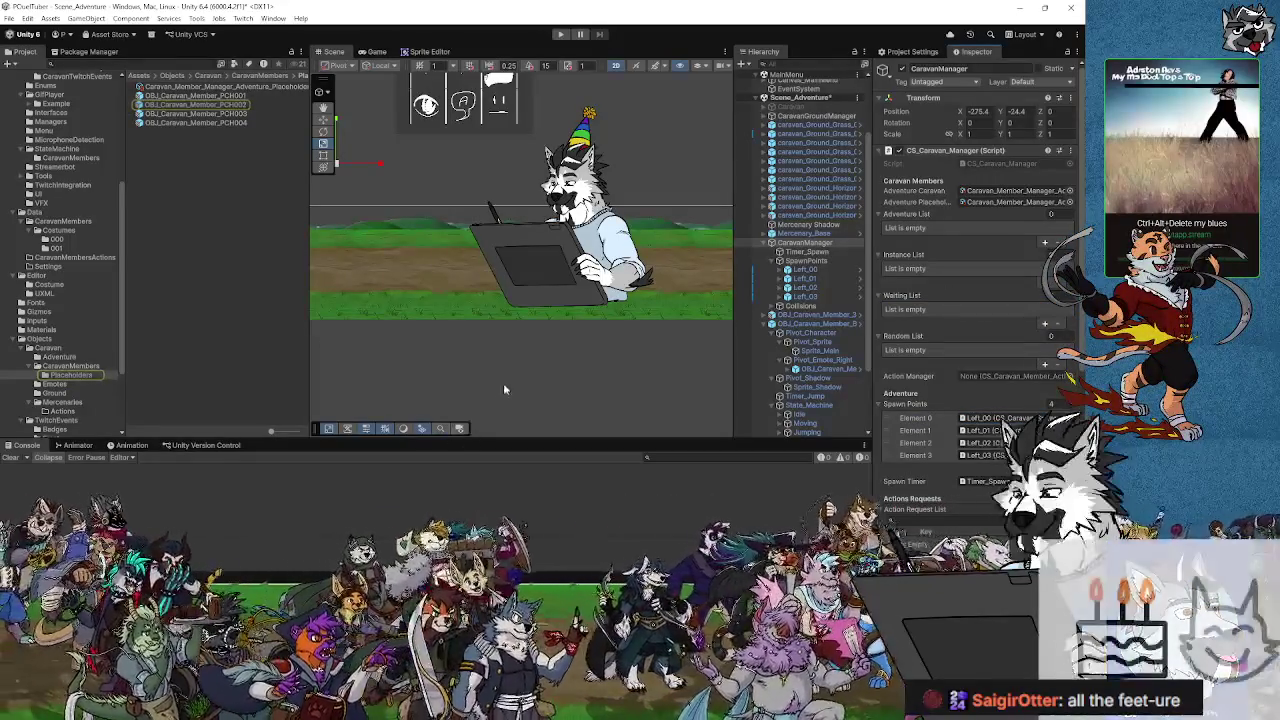
# - Reselect CaravanManager and add an empty Element 0 to its Waiting List, then return to Visual Studio
pyautogui.click(510, 385)
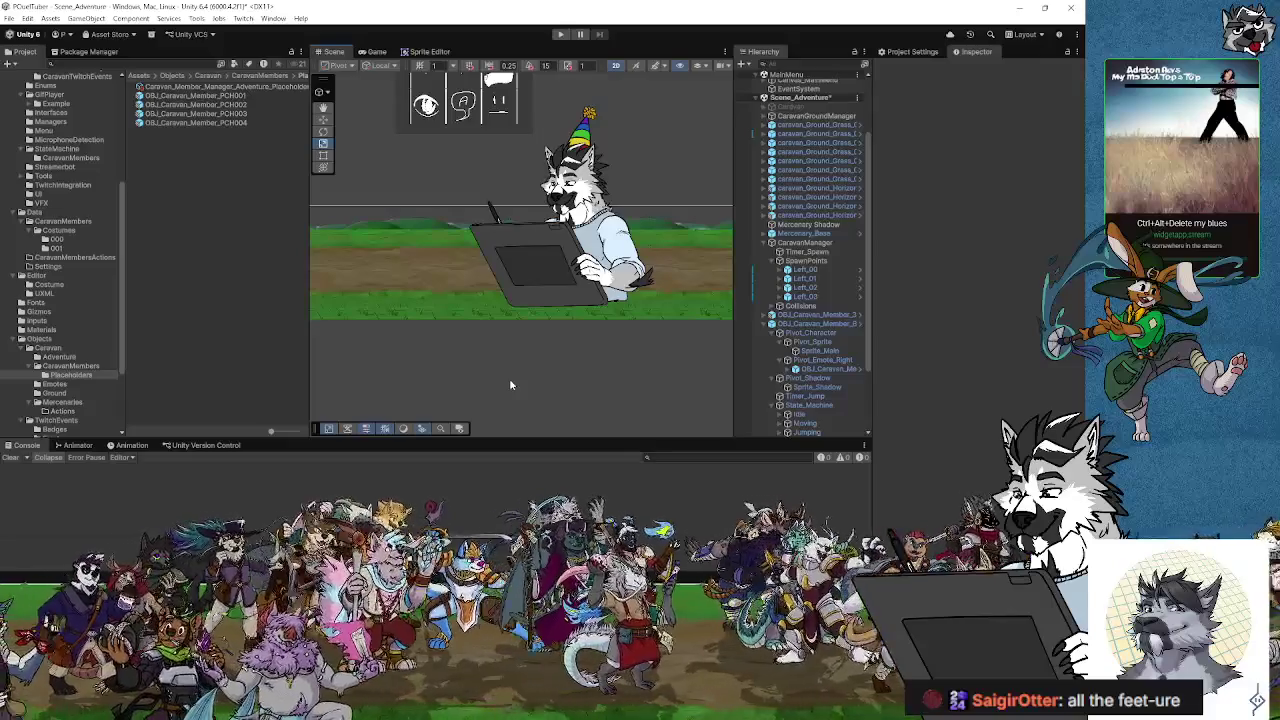
pyautogui.click(800, 243)
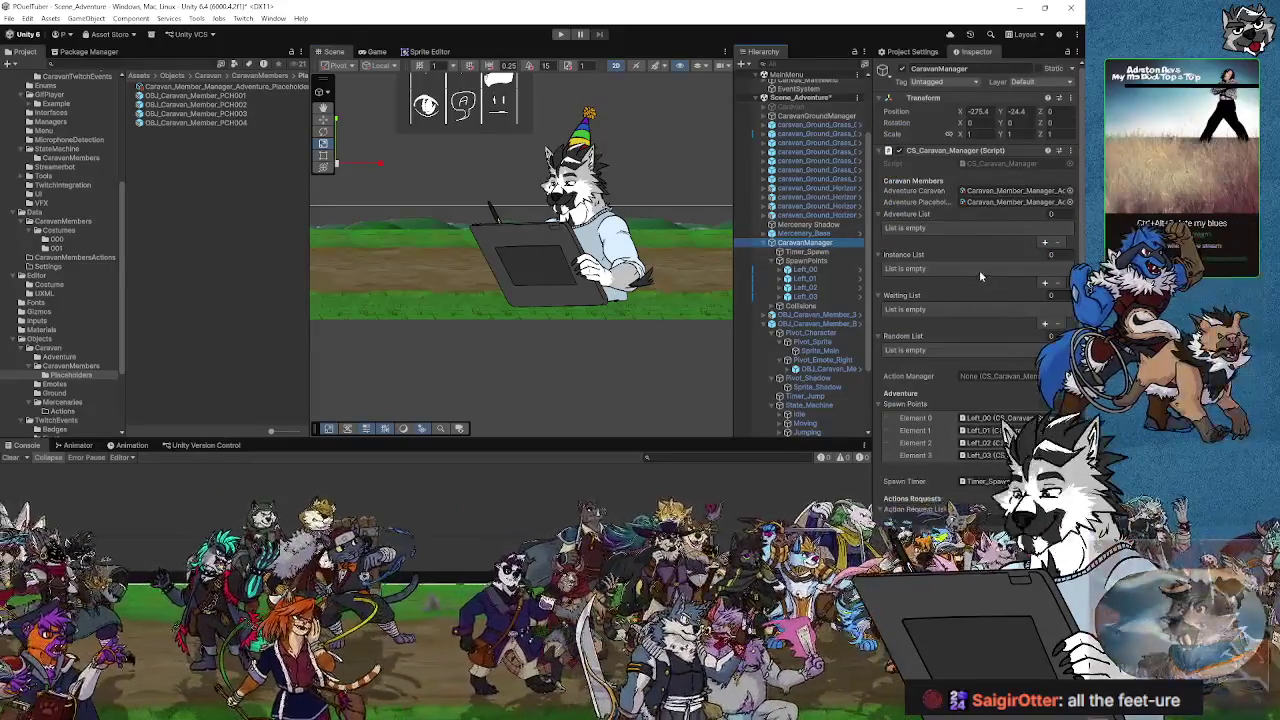
pyautogui.click(1045, 323)
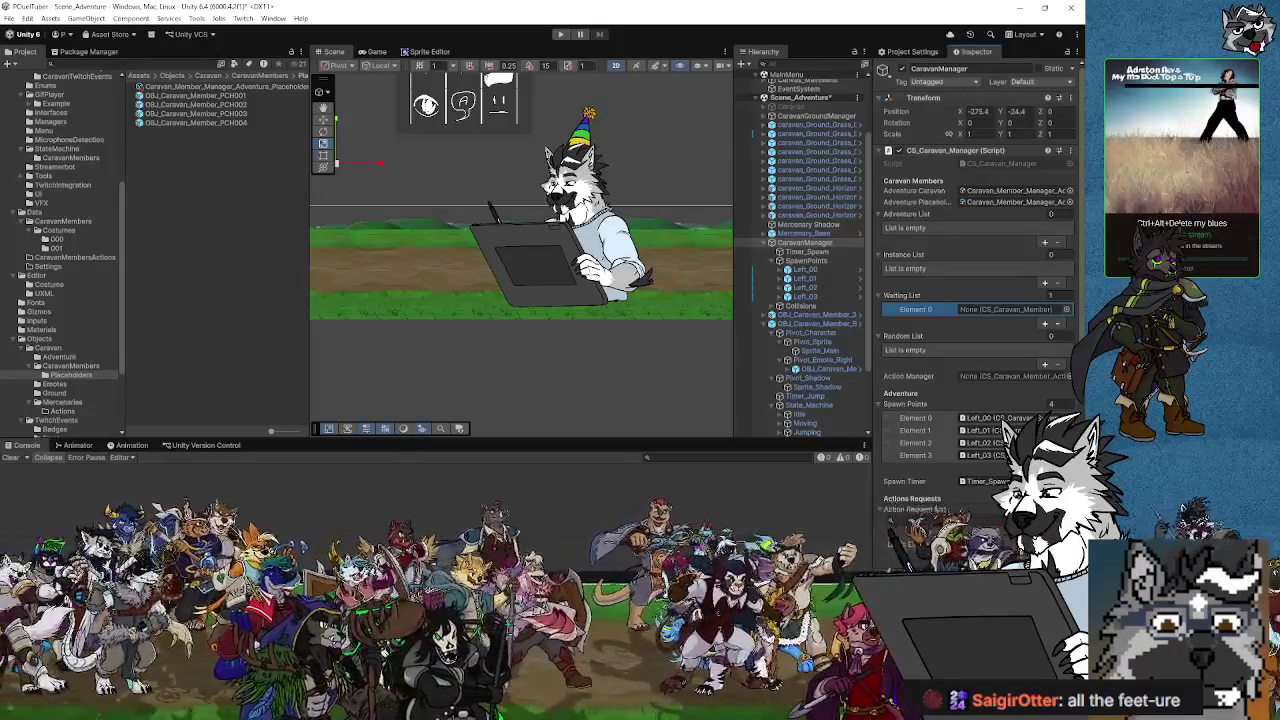
pyautogui.hotkey('alt', 'Tab')
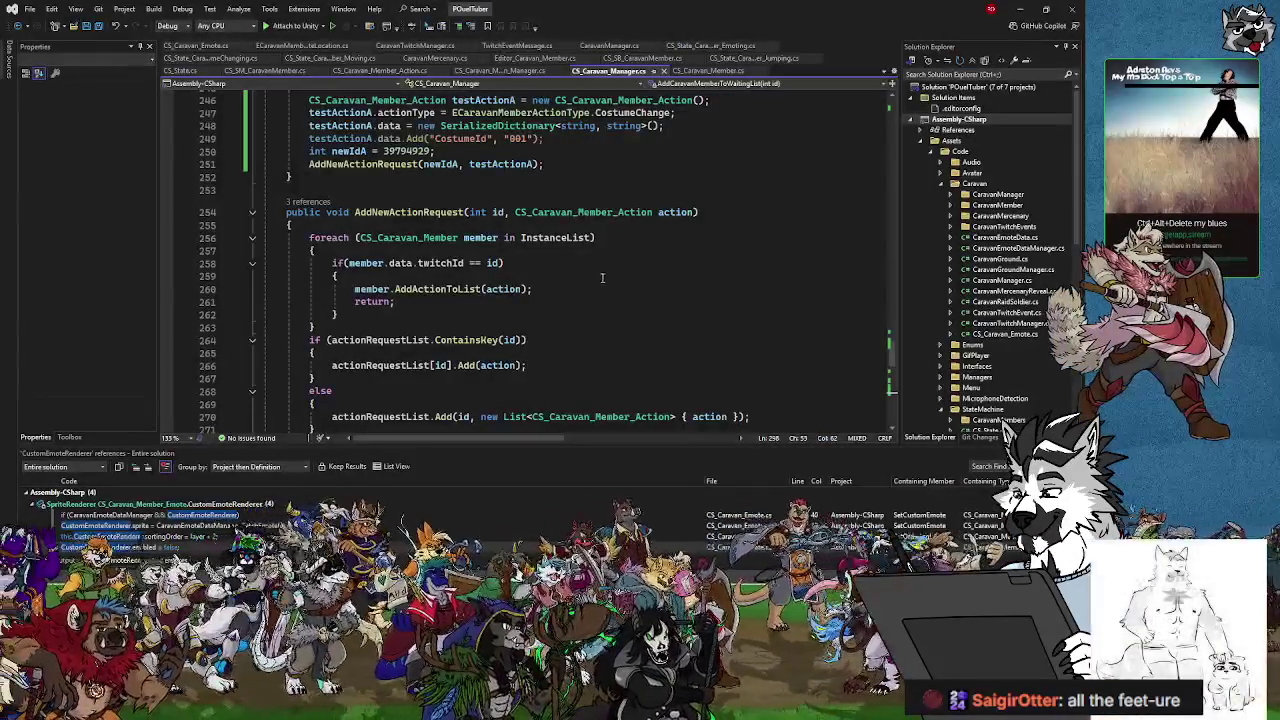
# - Delete the unused 'using System' import at the top of CS_Caravan_Manager.cs
pyautogui.scroll(4, 582, 297)
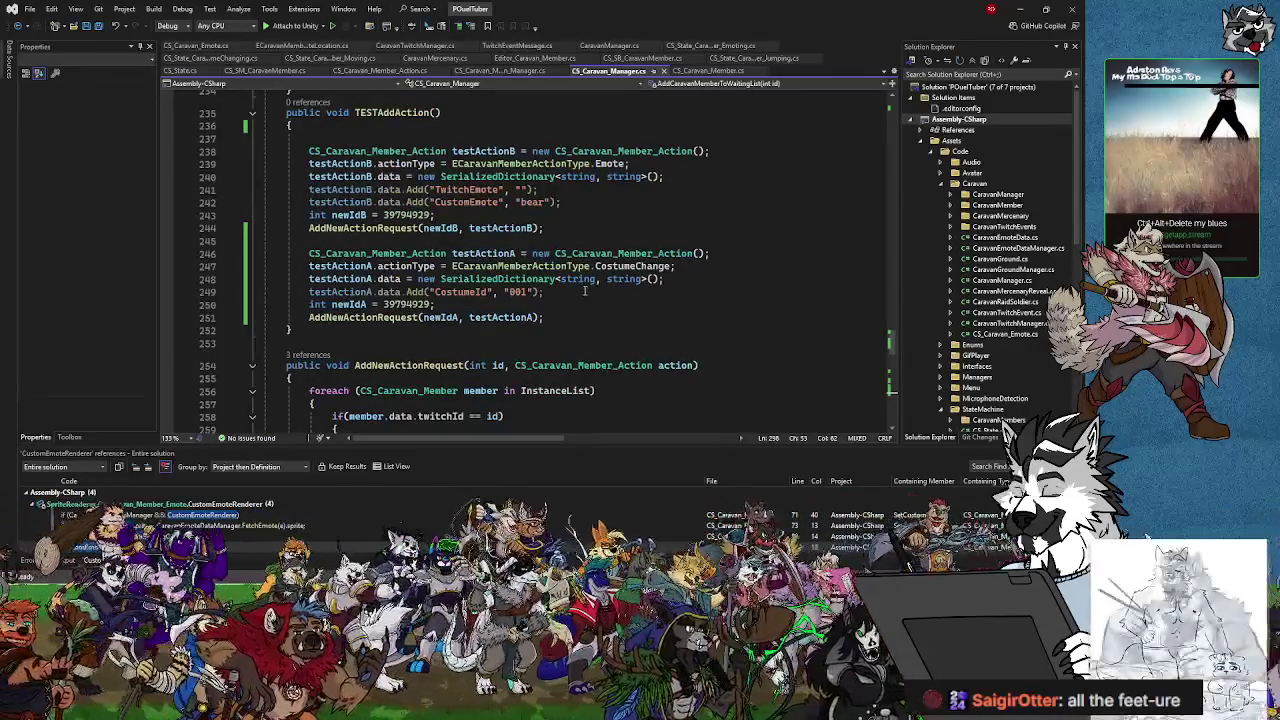
pyautogui.scroll(6, 584, 290)
pyautogui.scroll(20, 587, 263)
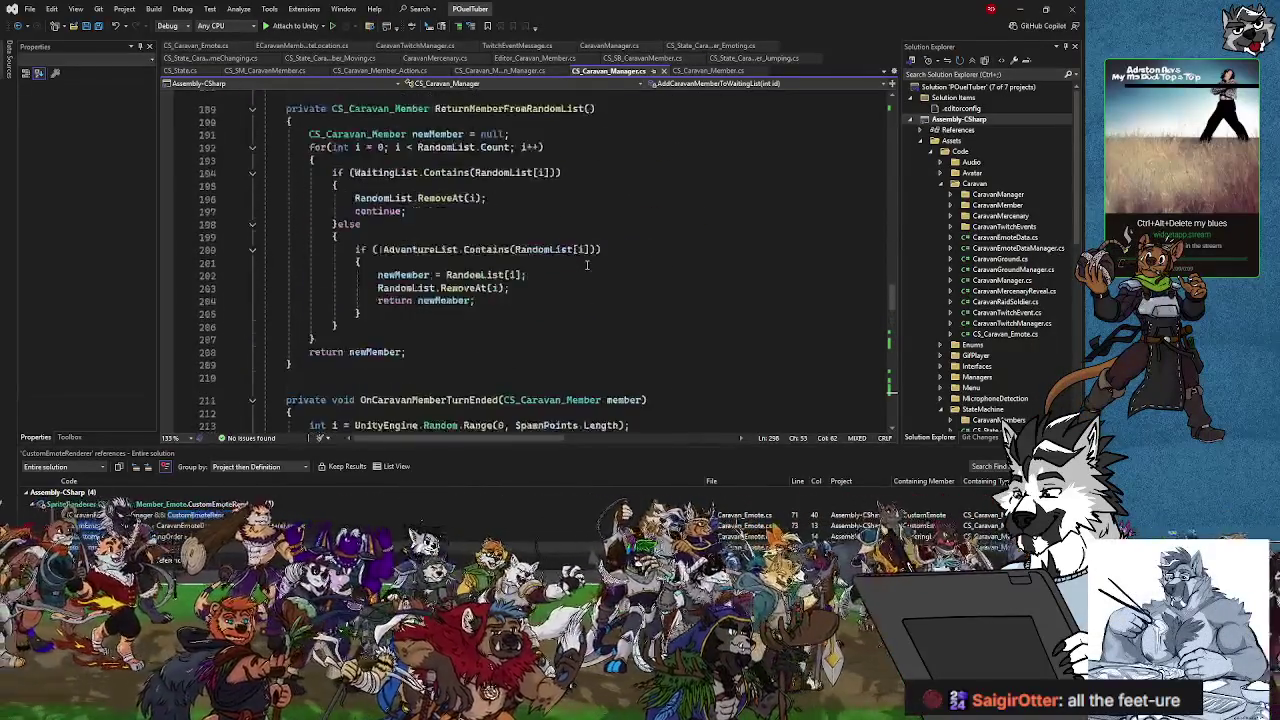
pyautogui.scroll(20, 587, 263)
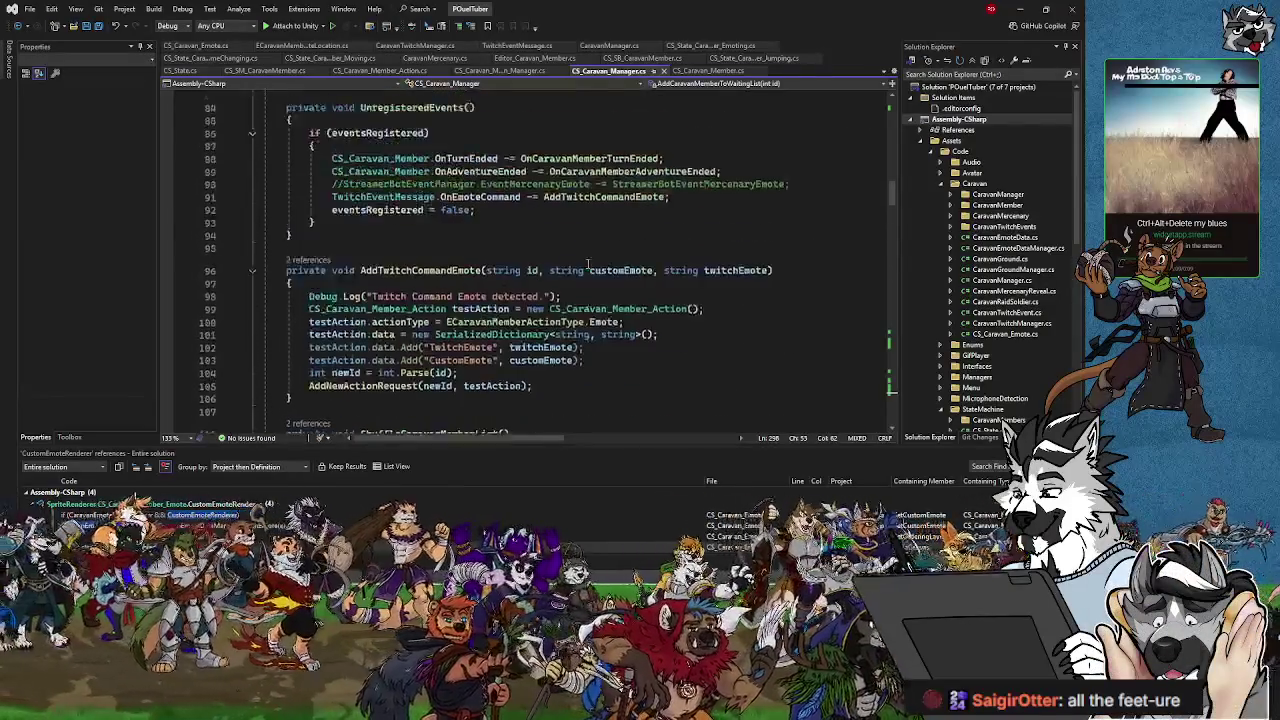
pyautogui.moveTo(892, 160); pyautogui.dragTo(893, 97)
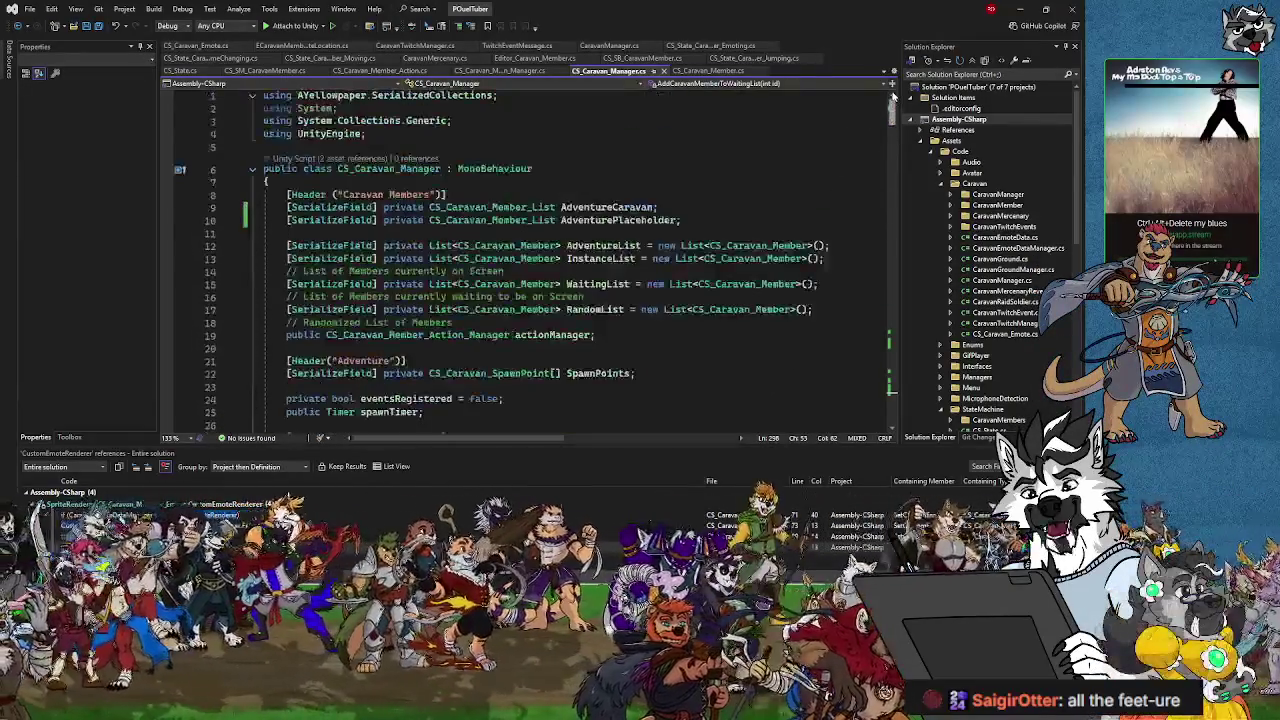
pyautogui.click(563, 92)
pyautogui.hotkey('shift', 'Down')
pyautogui.press('Delete')
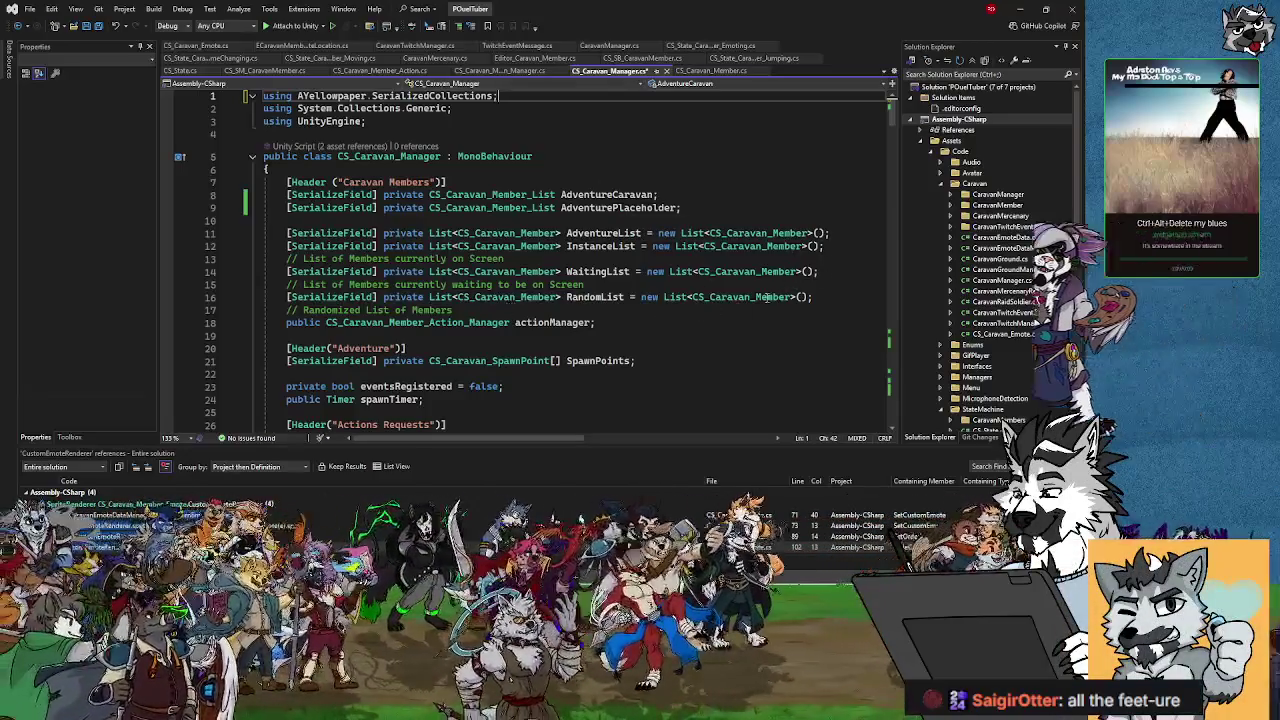
# - Add '[SerializeField] private SerializedDictionary<int, CS_Caravan_Member> PlaceholderWaitingList = new();' below WaitingList and save
pyautogui.click(836, 272)
pyautogui.press('Return')
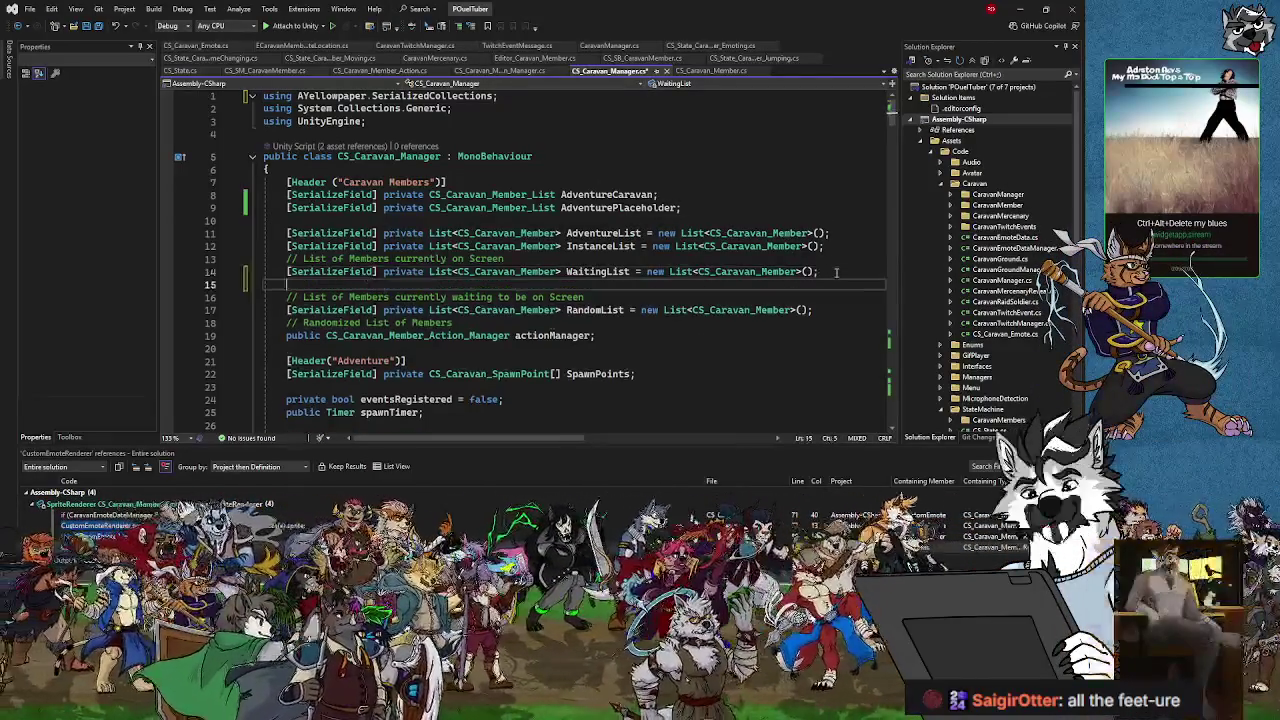
pyautogui.write('[Seri')
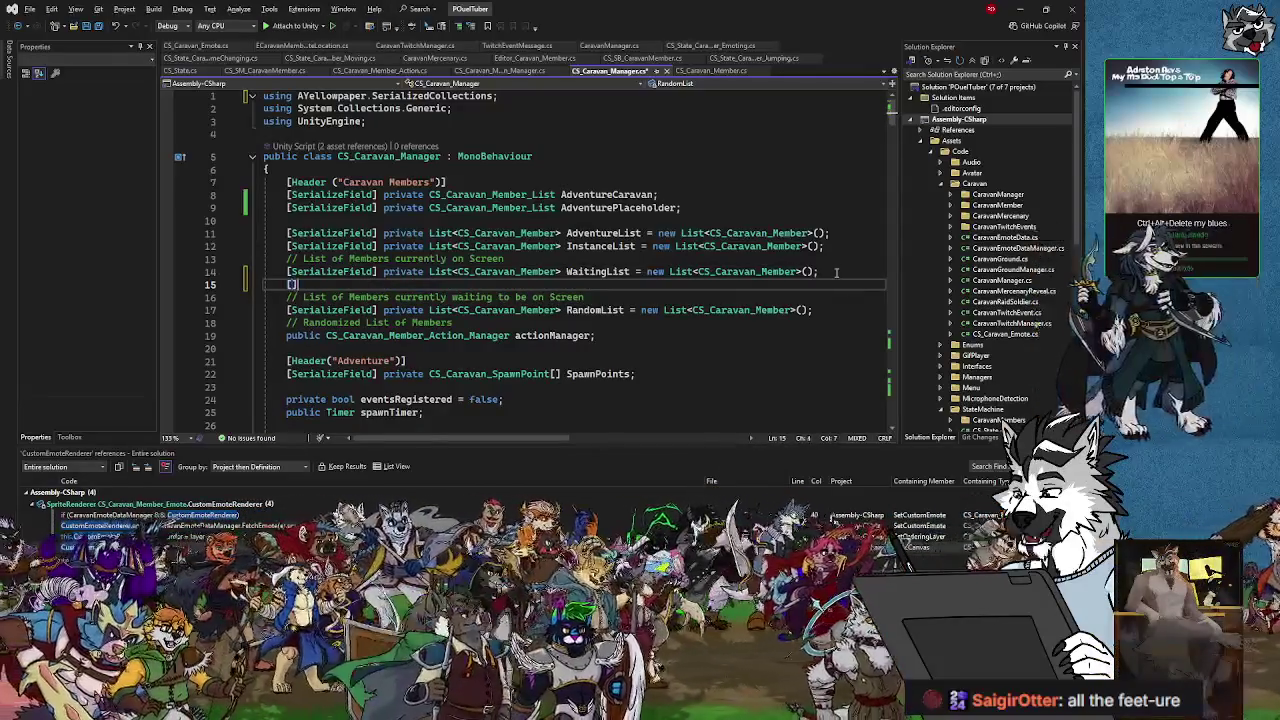
pyautogui.write('alizeField')
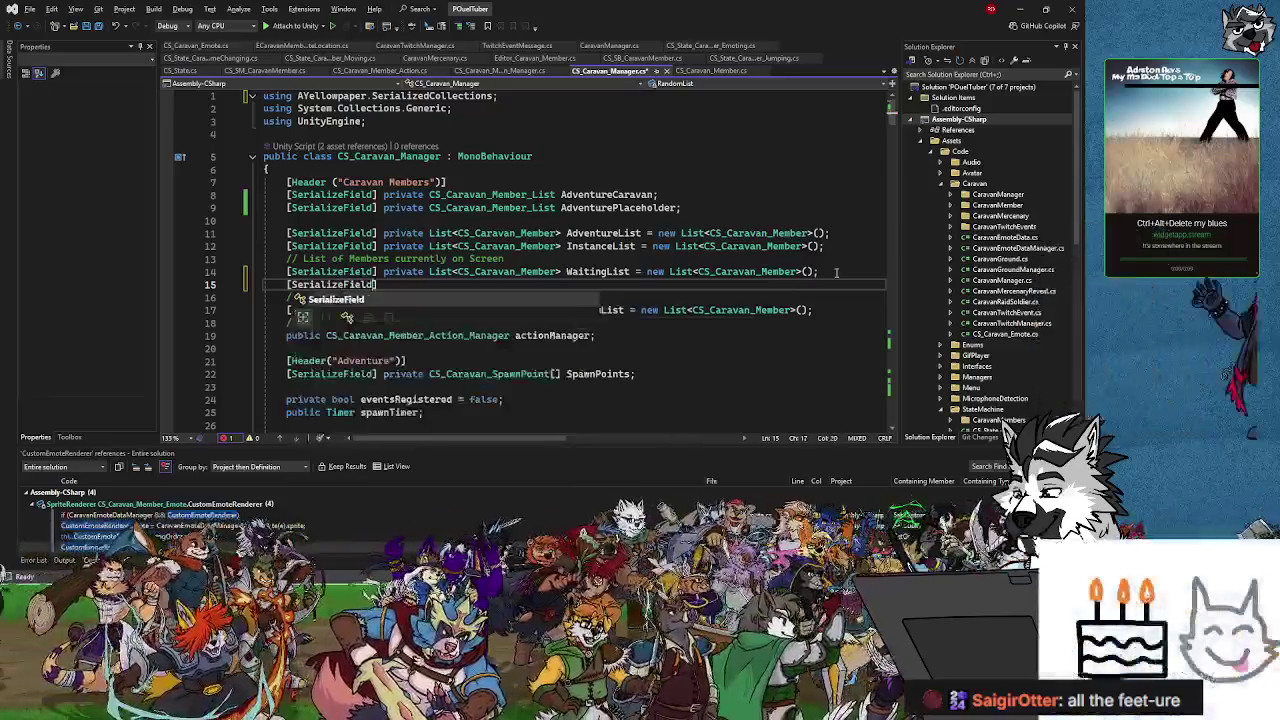
pyautogui.press('Tab')
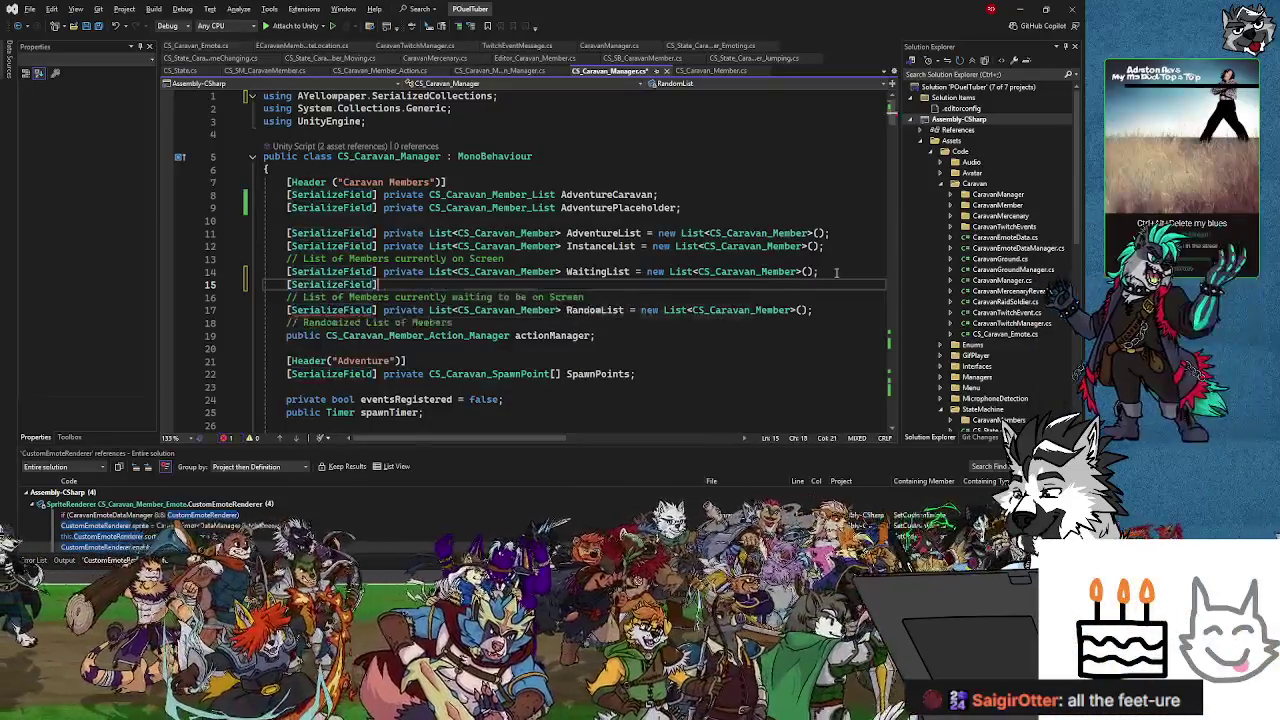
pyautogui.write(' private')
pyautogui.write(' Seria')
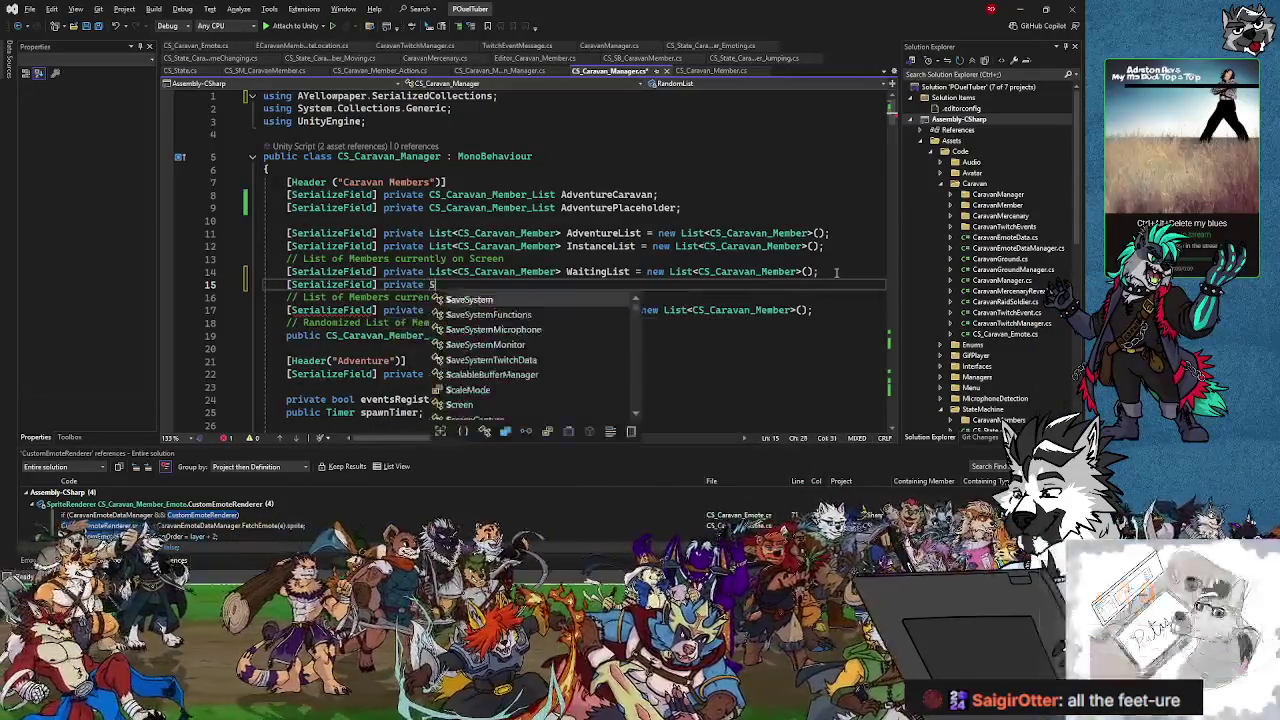
pyautogui.press('Tab')
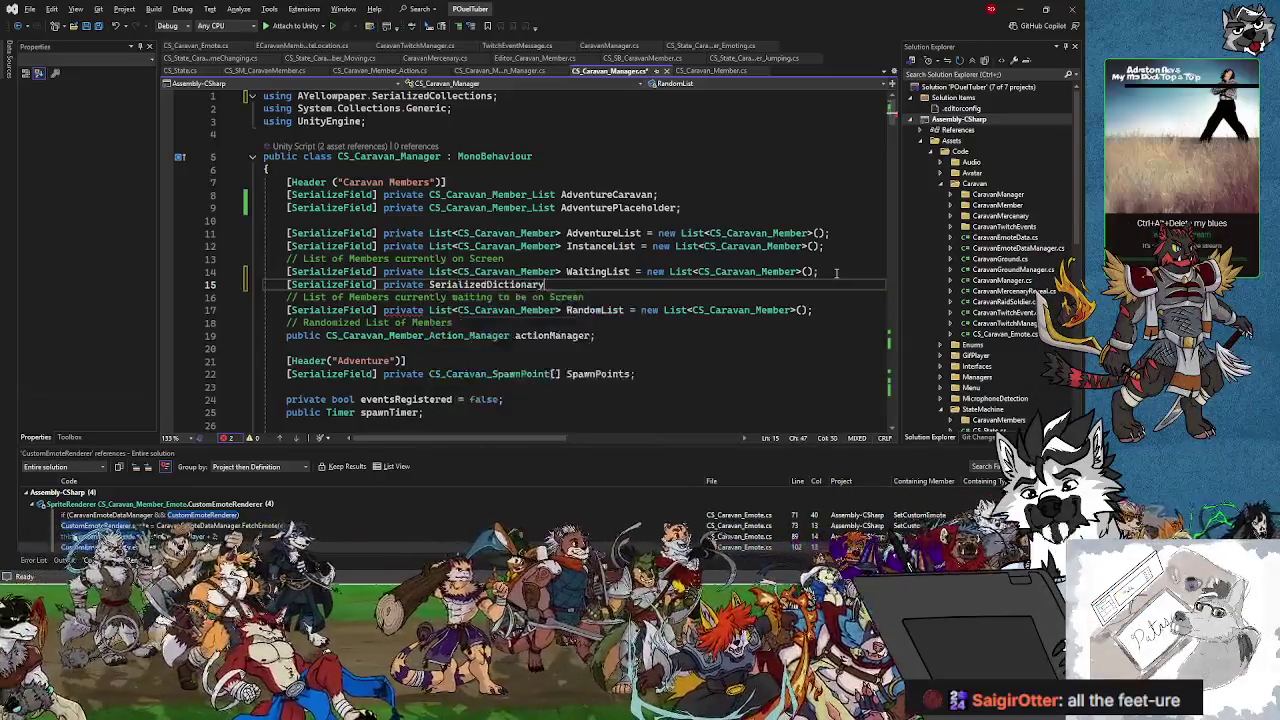
pyautogui.write('<')
pyautogui.write('int, C')
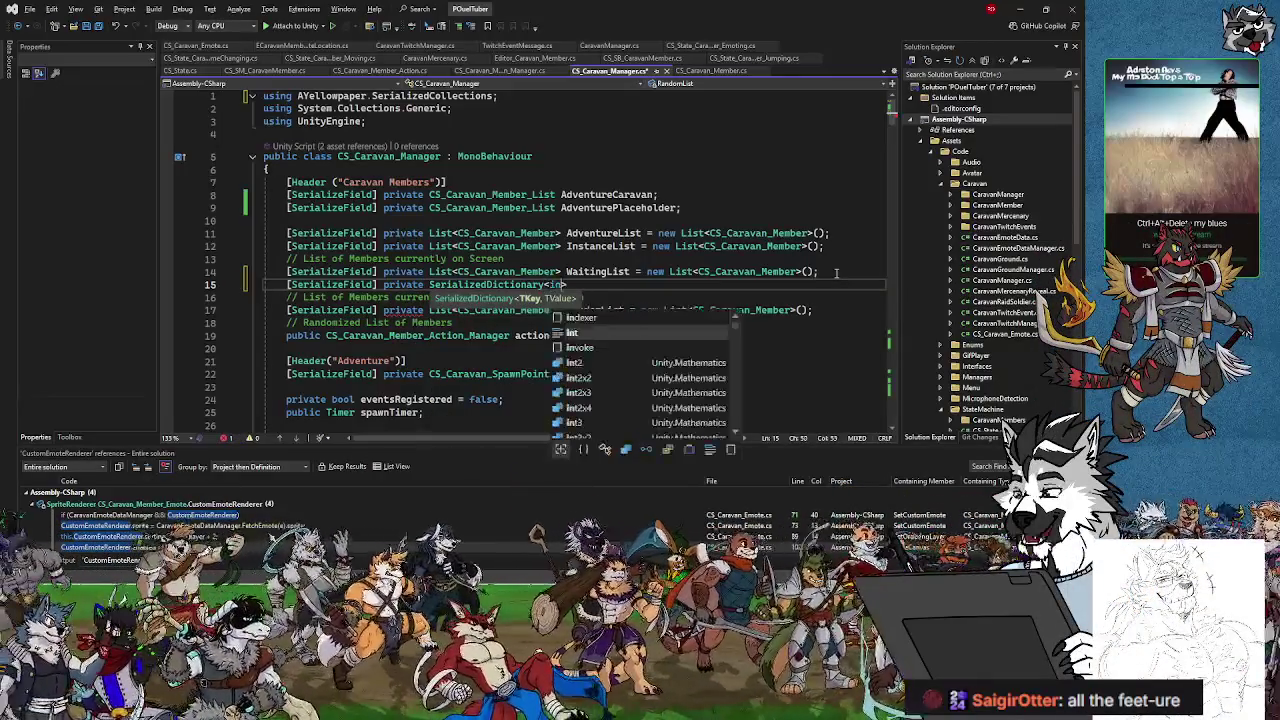
pyautogui.write('S_')
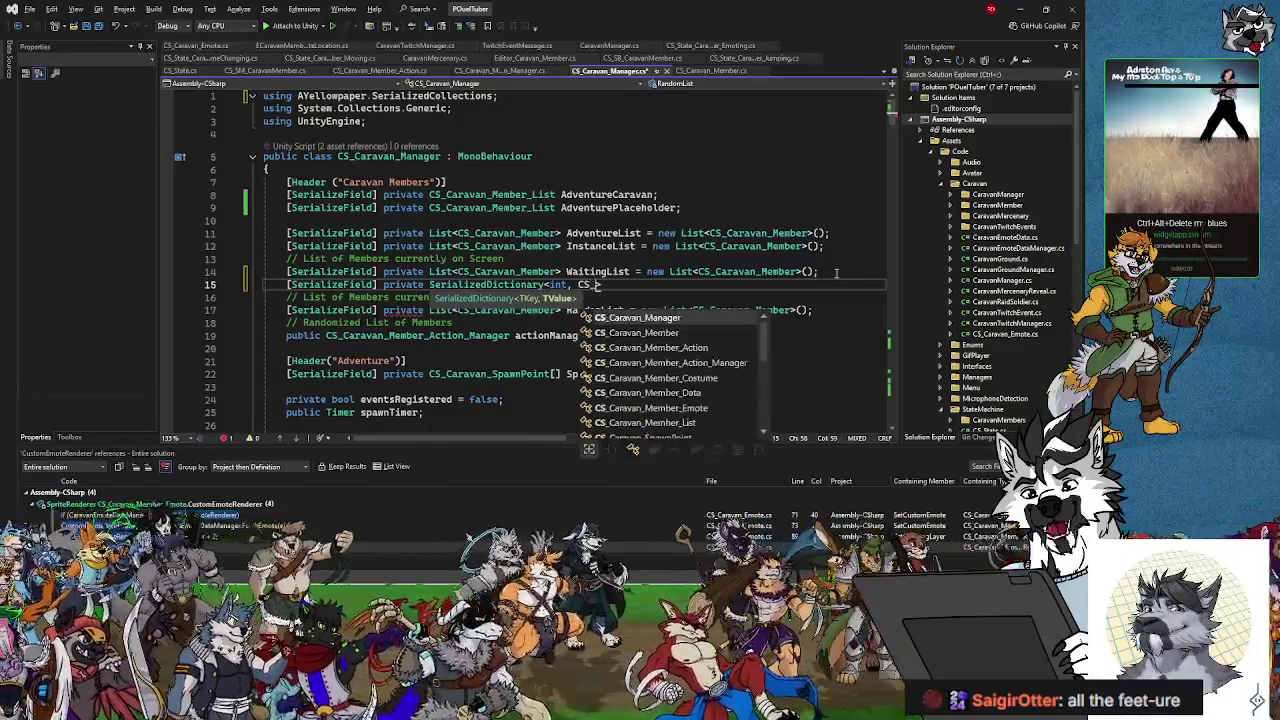
pyautogui.write('Caravan')
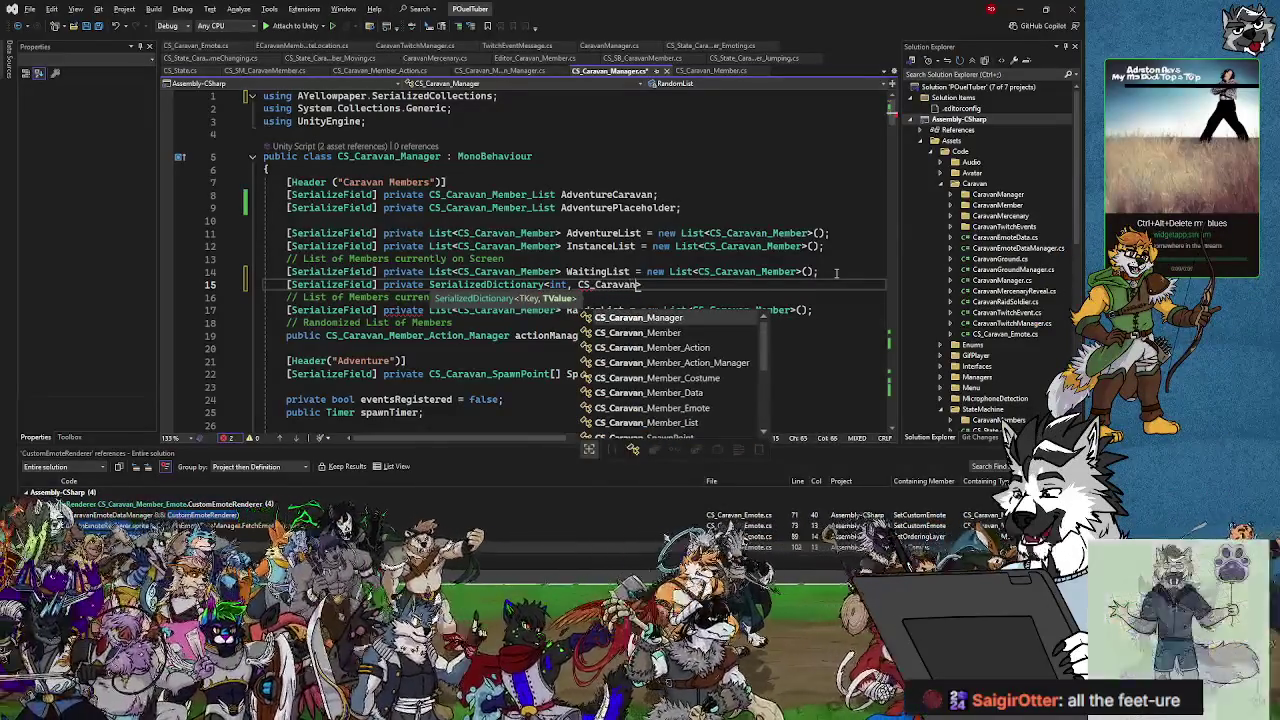
pyautogui.write('_Member>')
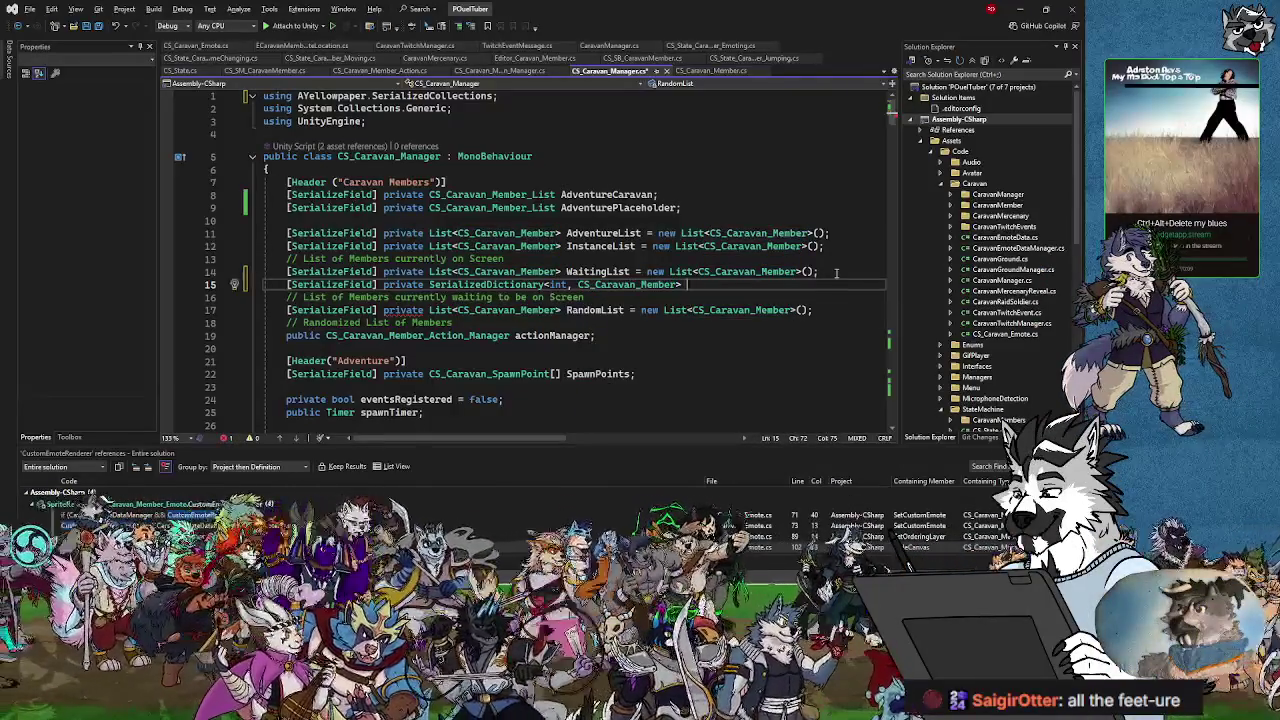
pyautogui.write(' Placeholde')
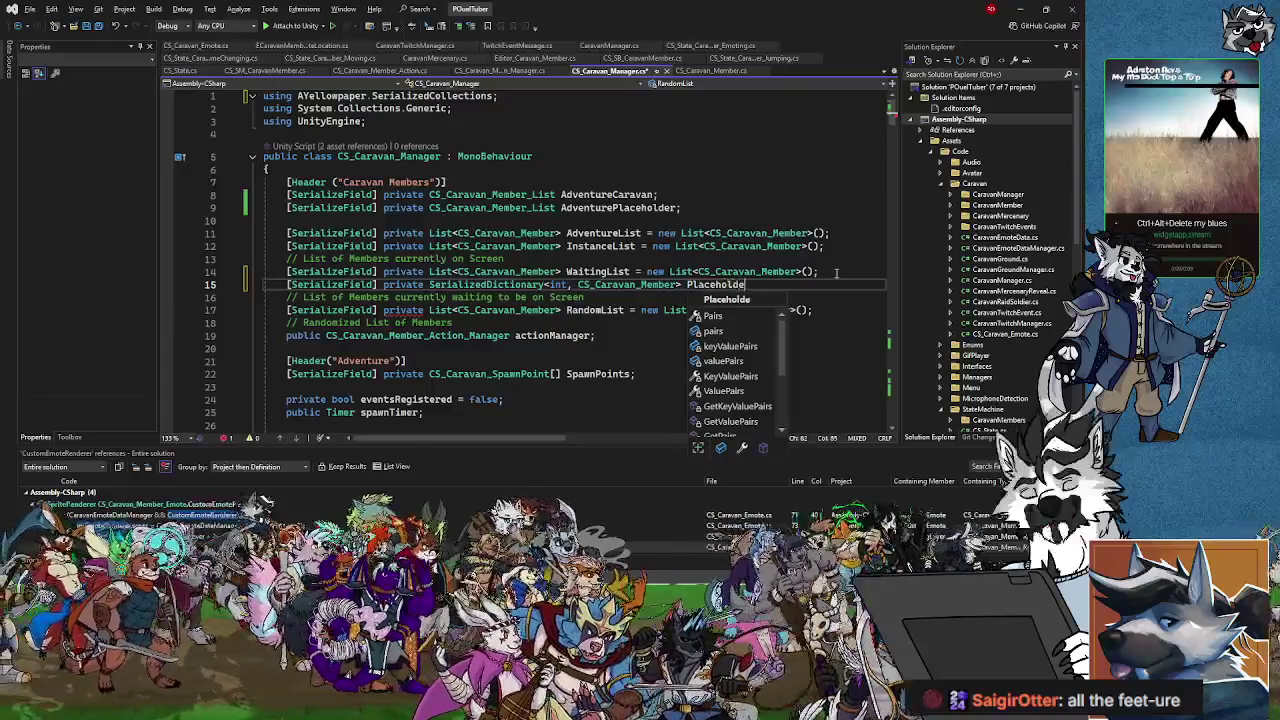
pyautogui.write('rWaitingL')
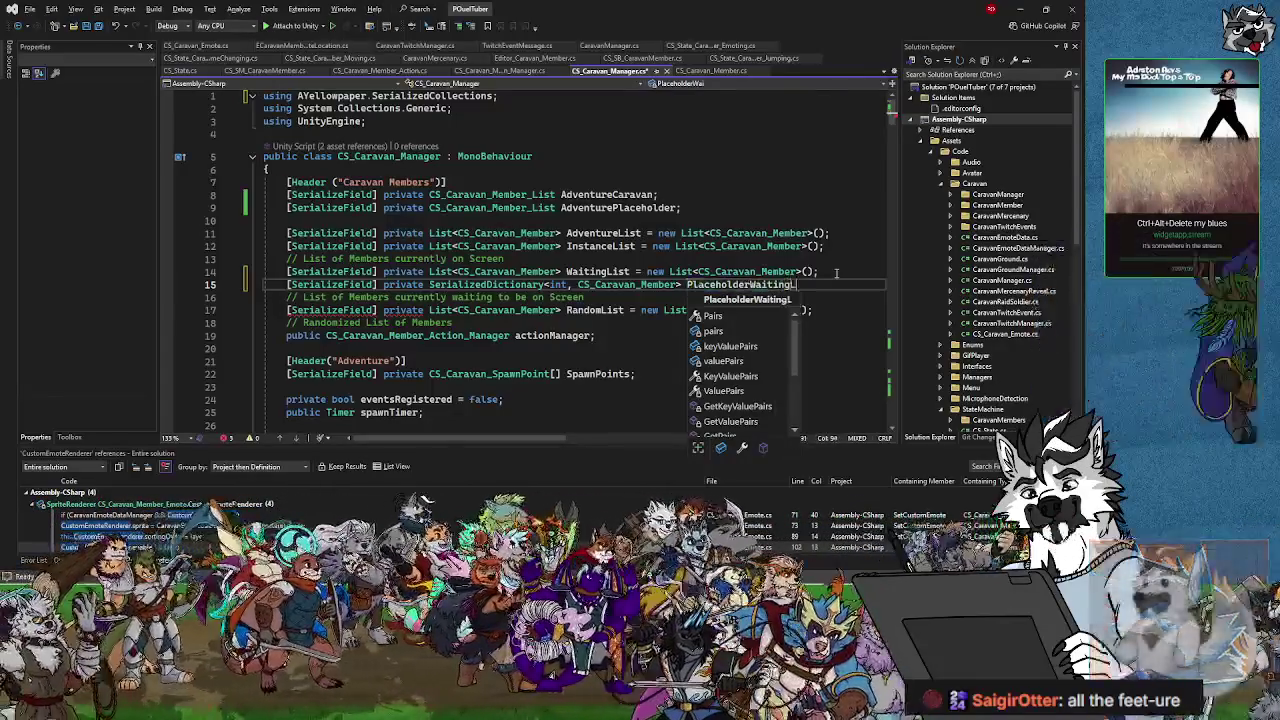
pyautogui.write('ist =')
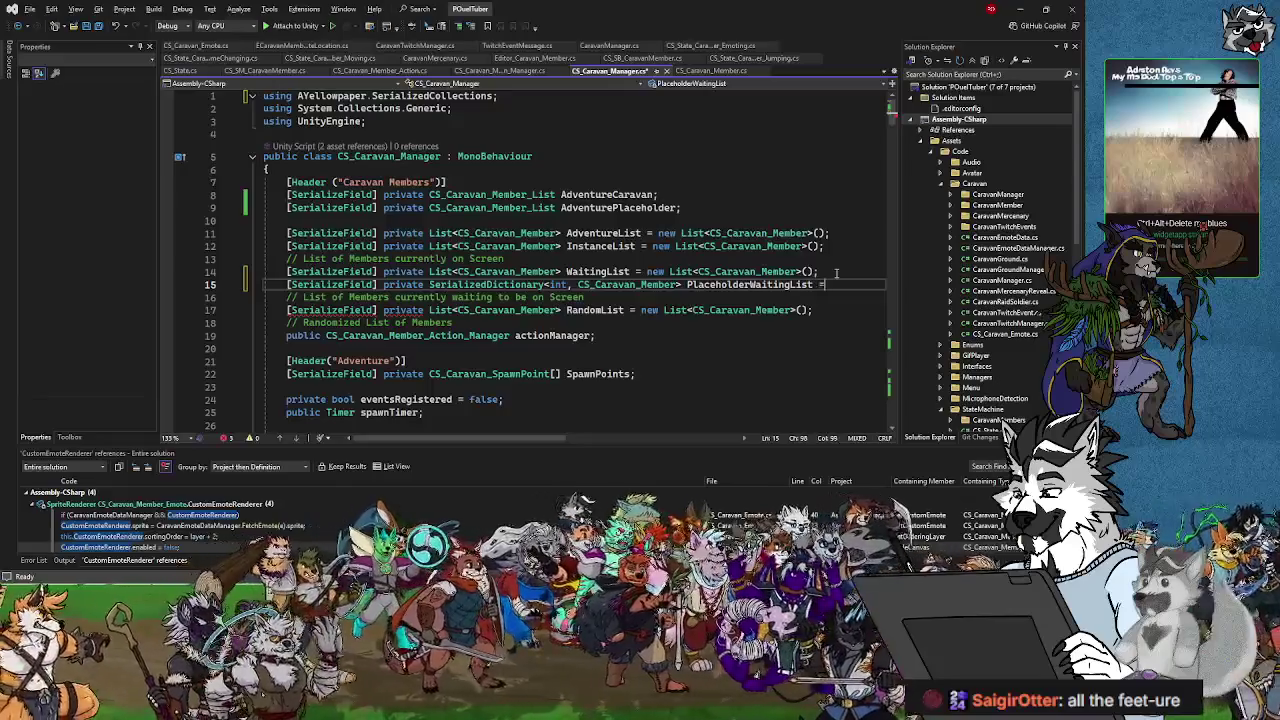
pyautogui.write('new')
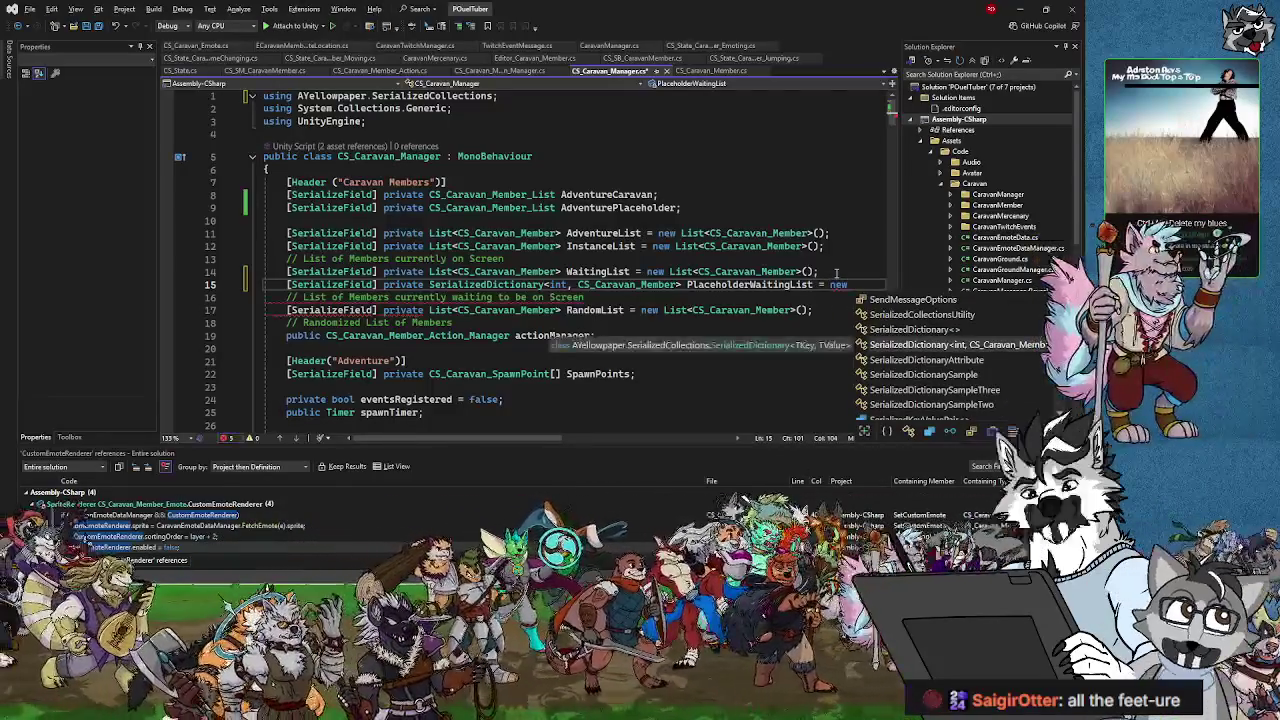
pyautogui.press('Tab')
pyautogui.write('();')
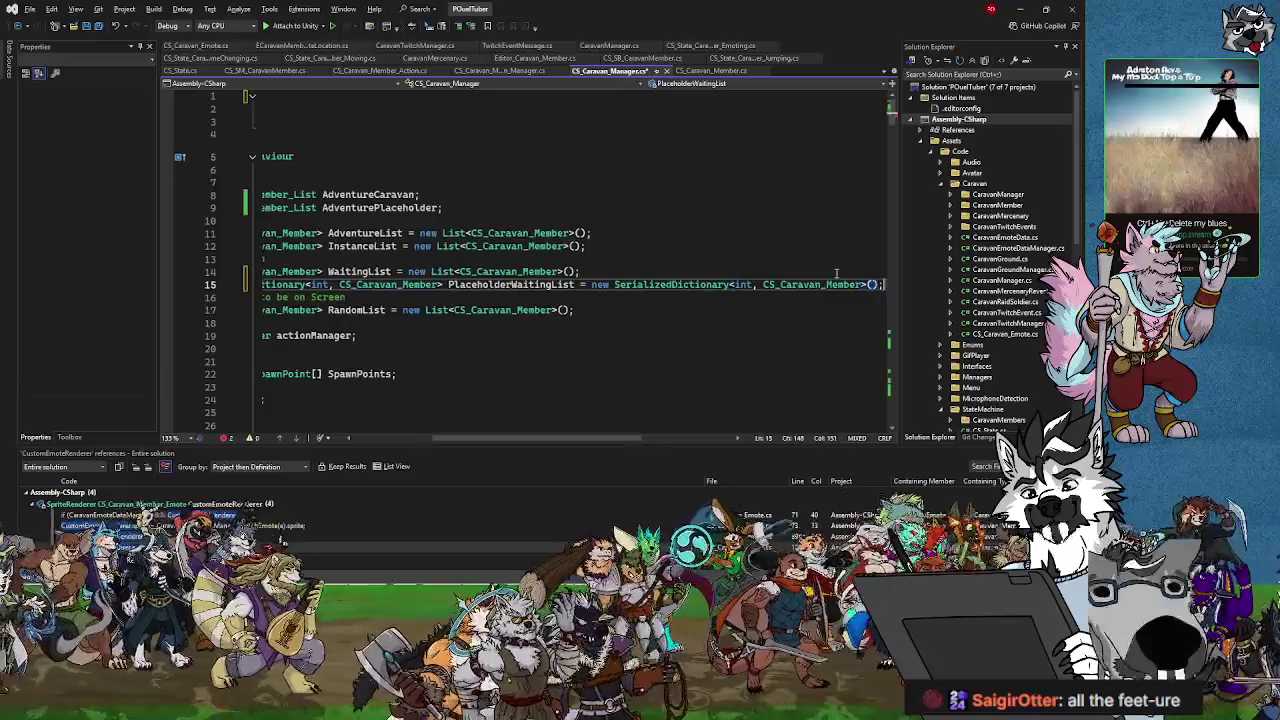
pyautogui.click(99, 27)
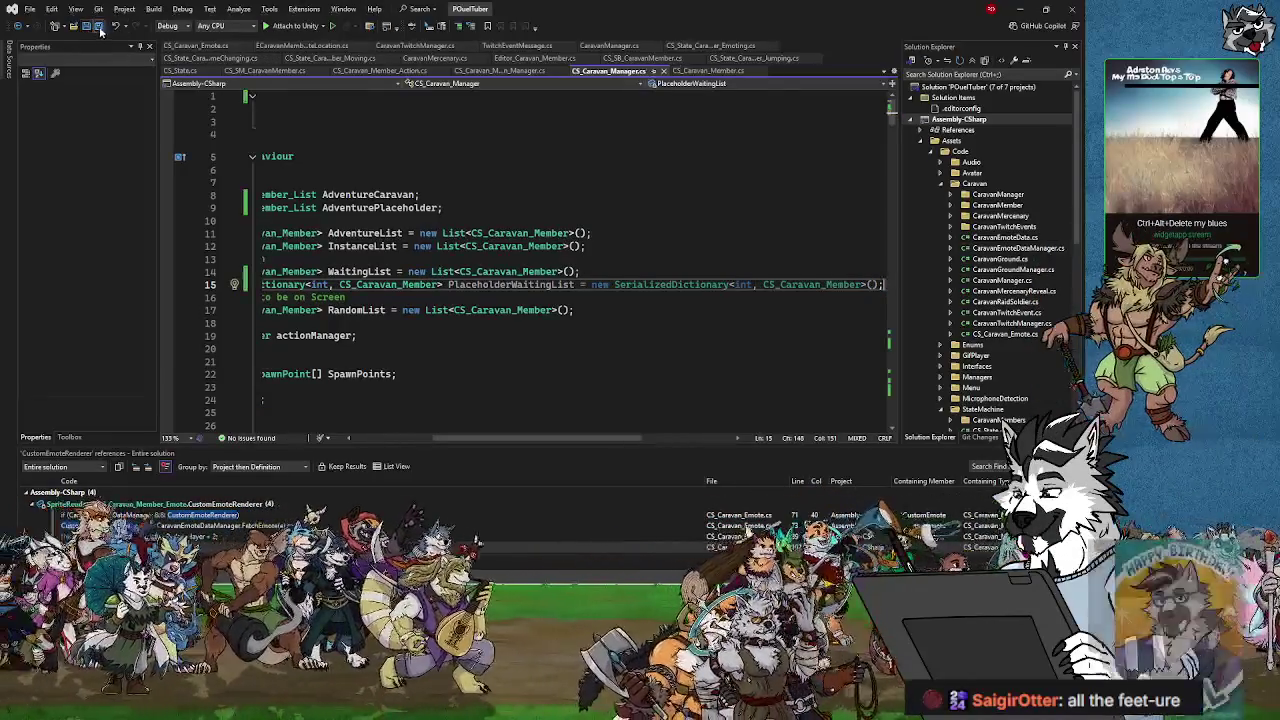
pyautogui.click(1020, 12)
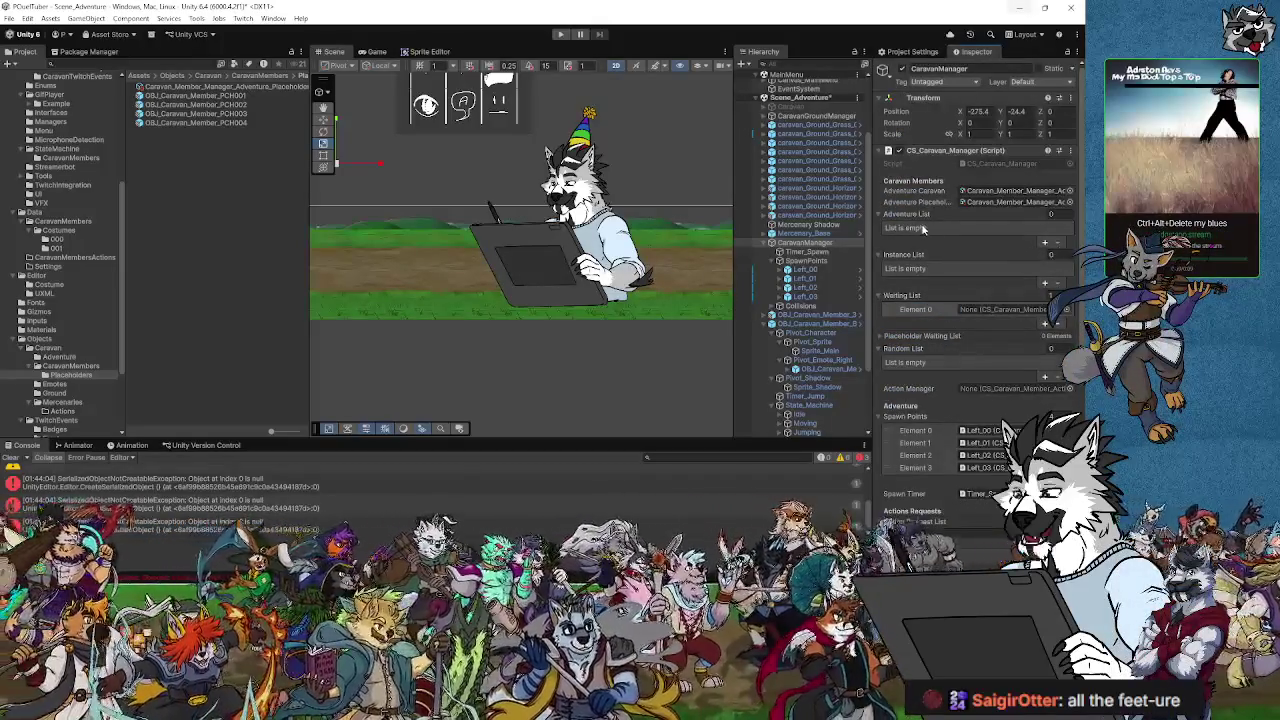
# - Widen the Inspector and test adding six Adventure List elements, then removing them again
pyautogui.moveTo(869, 237); pyautogui.dragTo(679, 232)
pyautogui.click(1045, 244)
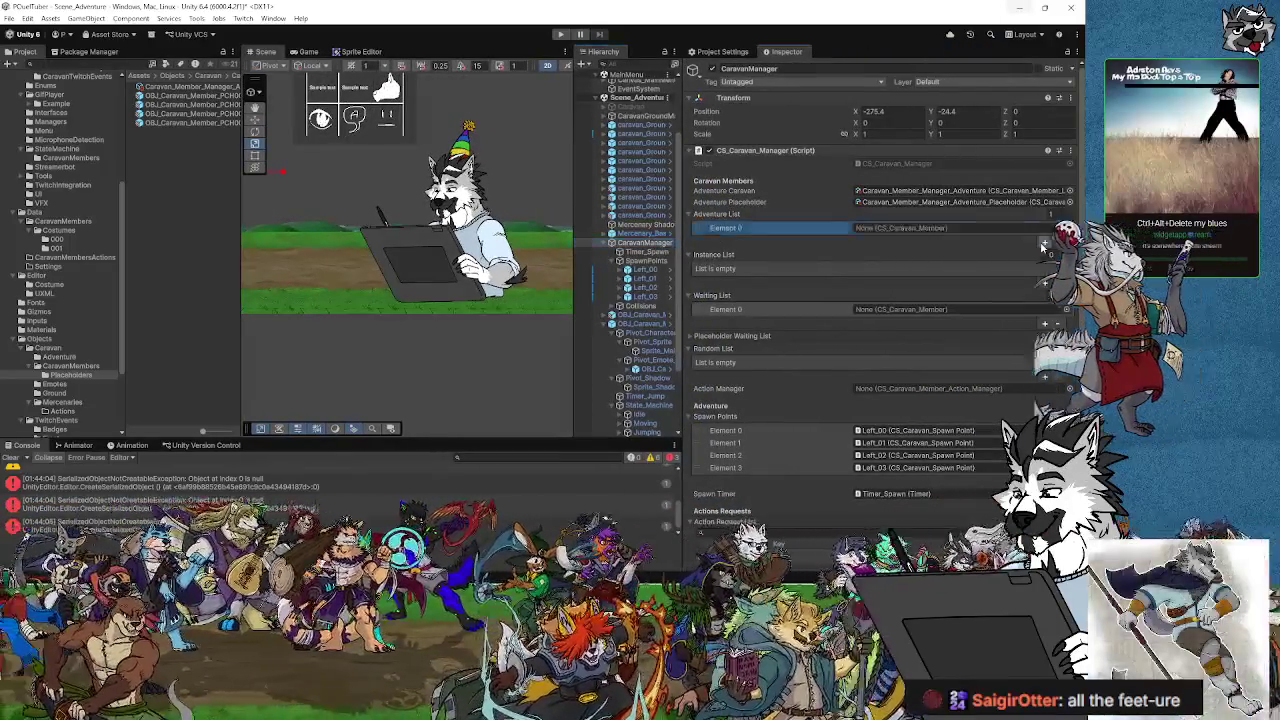
pyautogui.click(1046, 245)
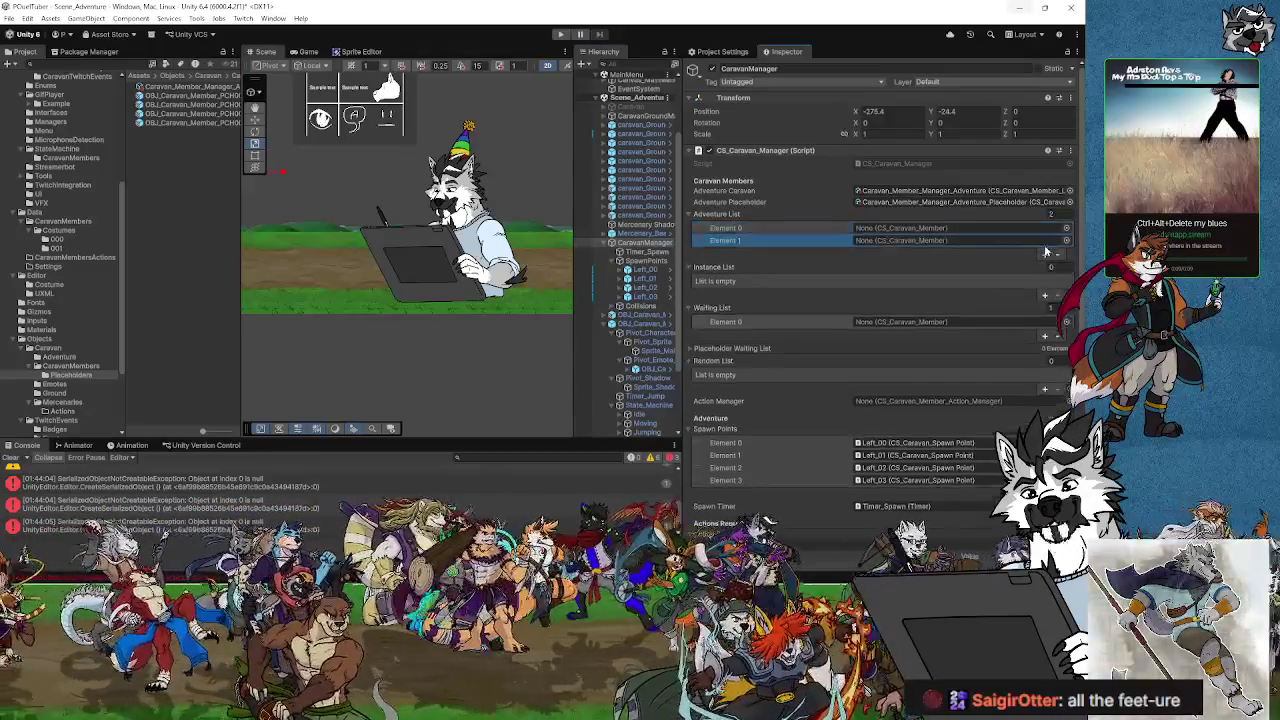
pyautogui.click(1046, 257)
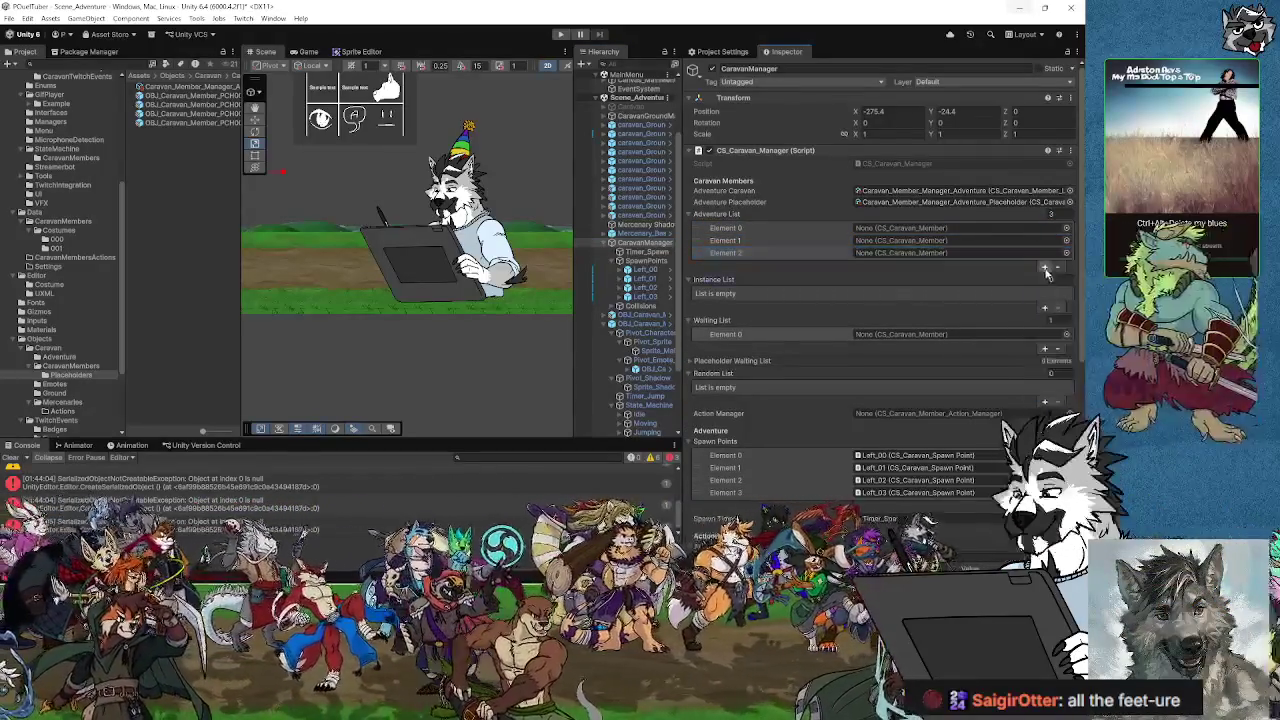
pyautogui.click(1045, 269)
pyautogui.click(1045, 281)
pyautogui.click(1045, 293)
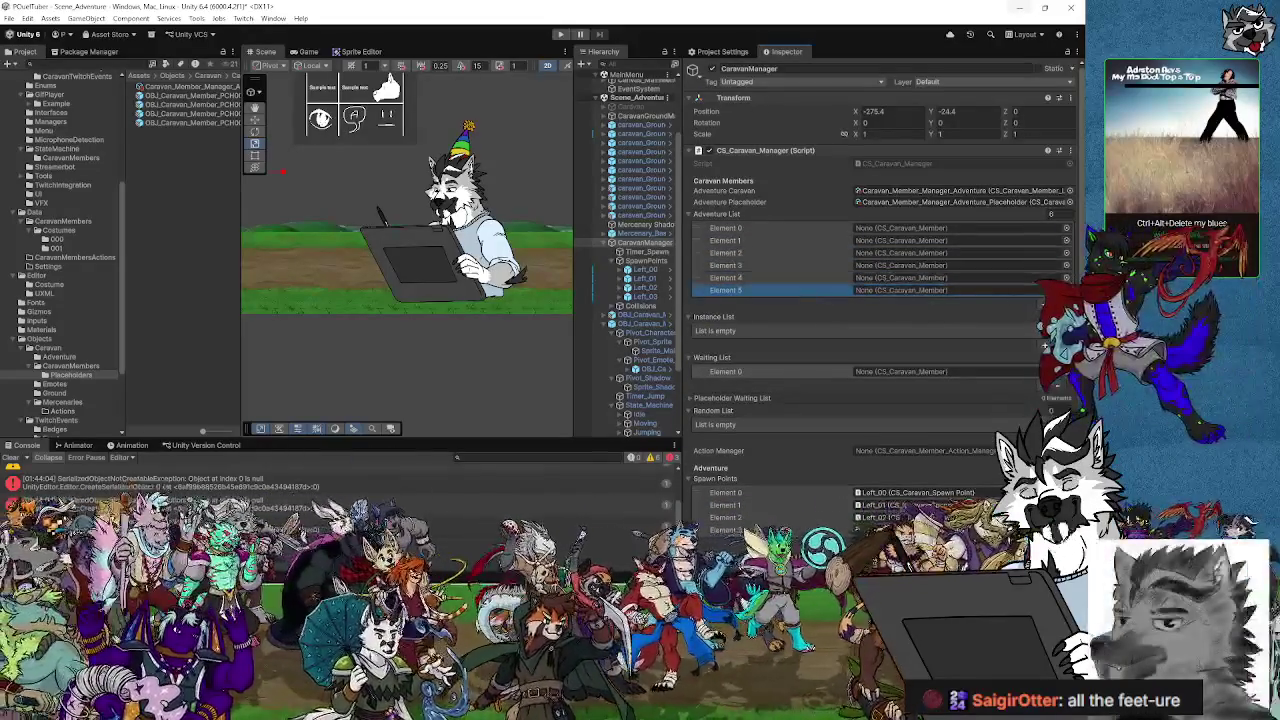
pyautogui.click(1060, 305)
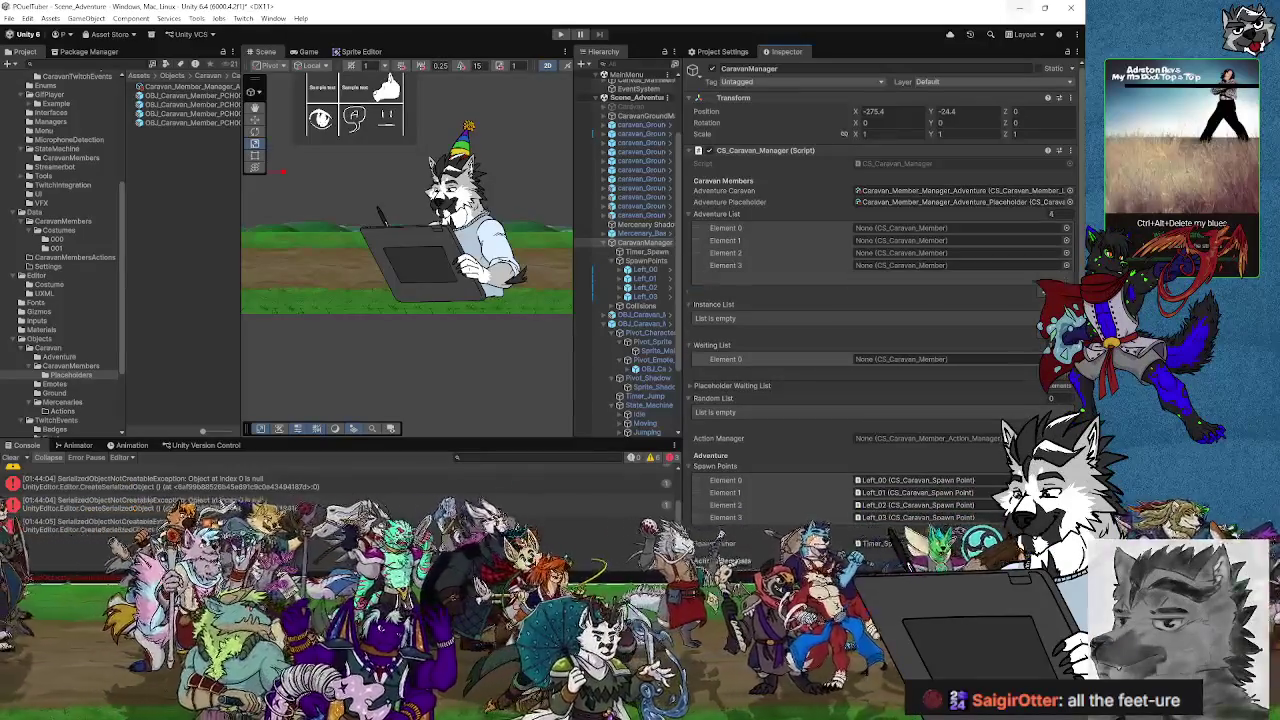
pyautogui.click(1057, 279)
pyautogui.click(1057, 267)
pyautogui.click(1057, 254)
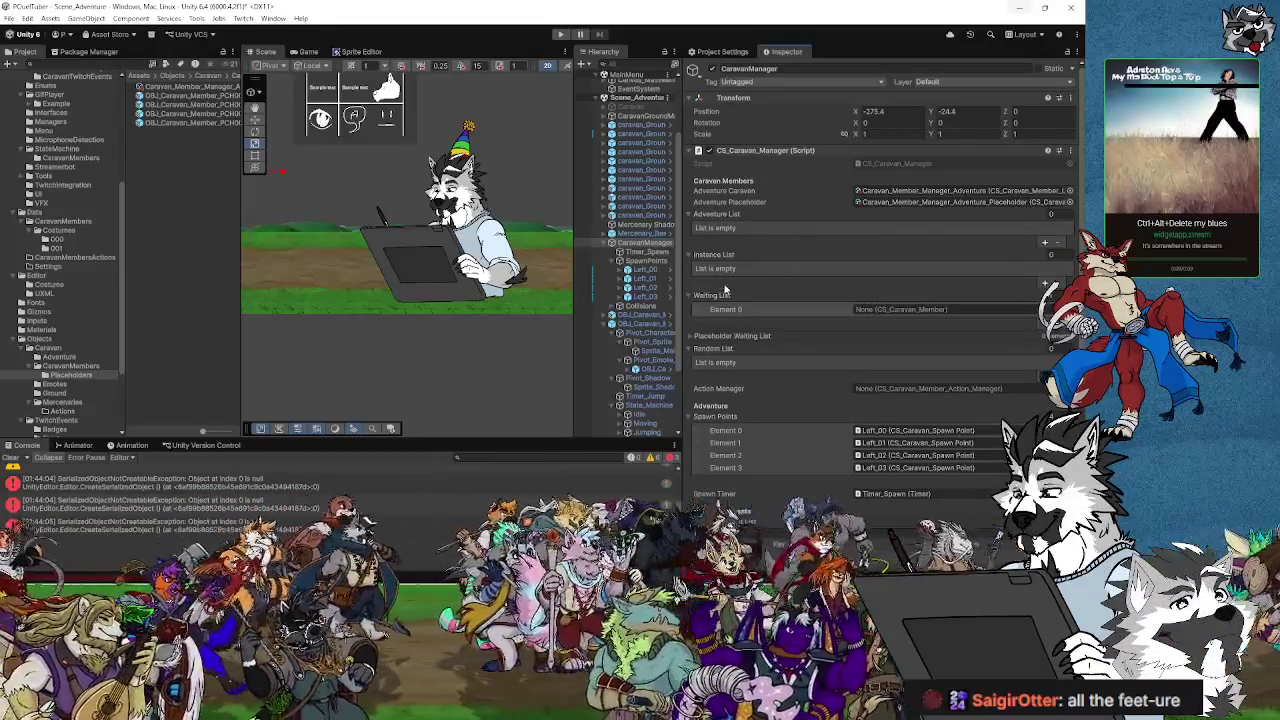
# - Test adding and removing a key/value entry in Placeholder Waiting List, then open the console error's code
pyautogui.click(690, 340)
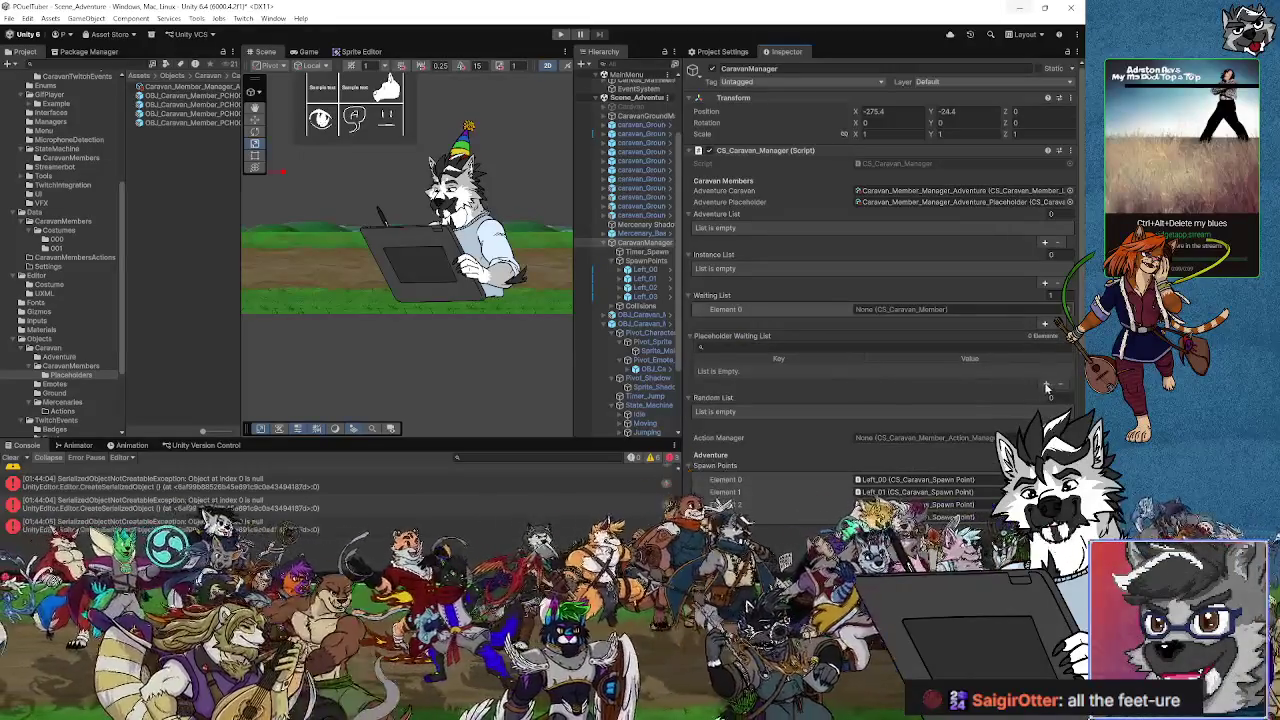
pyautogui.click(1045, 385)
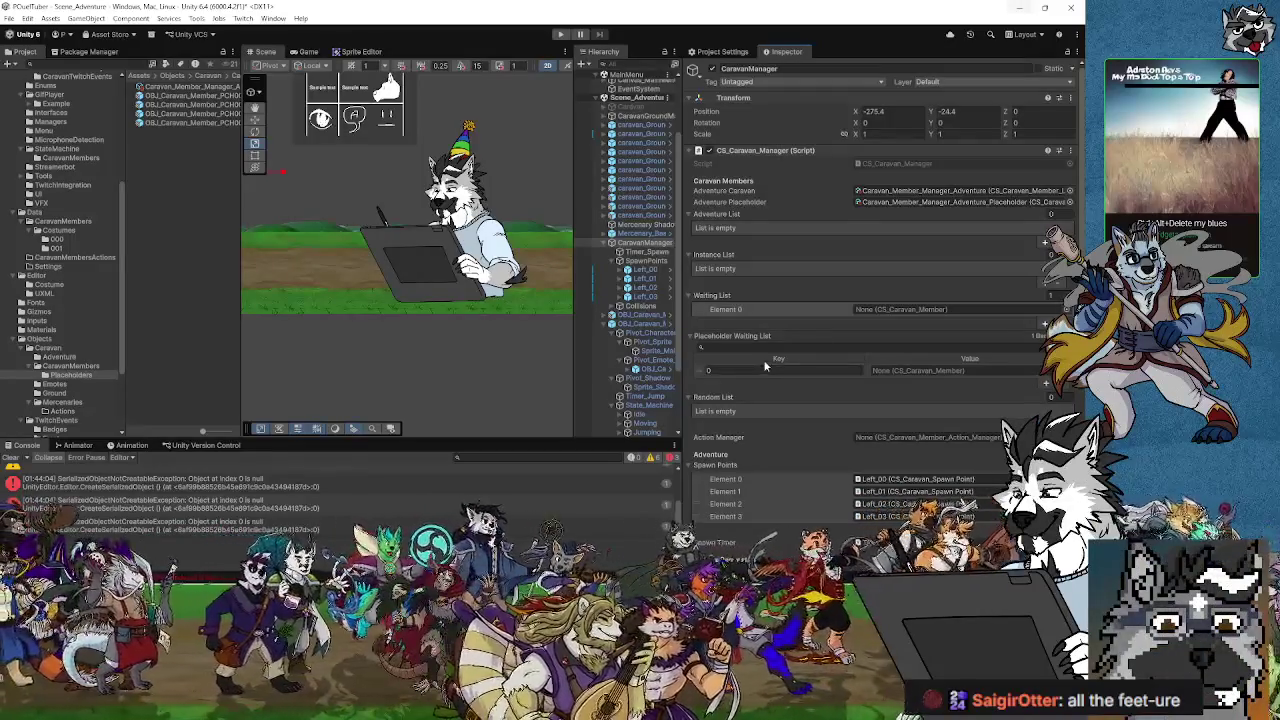
pyautogui.click(1060, 385)
pyautogui.click(688, 336)
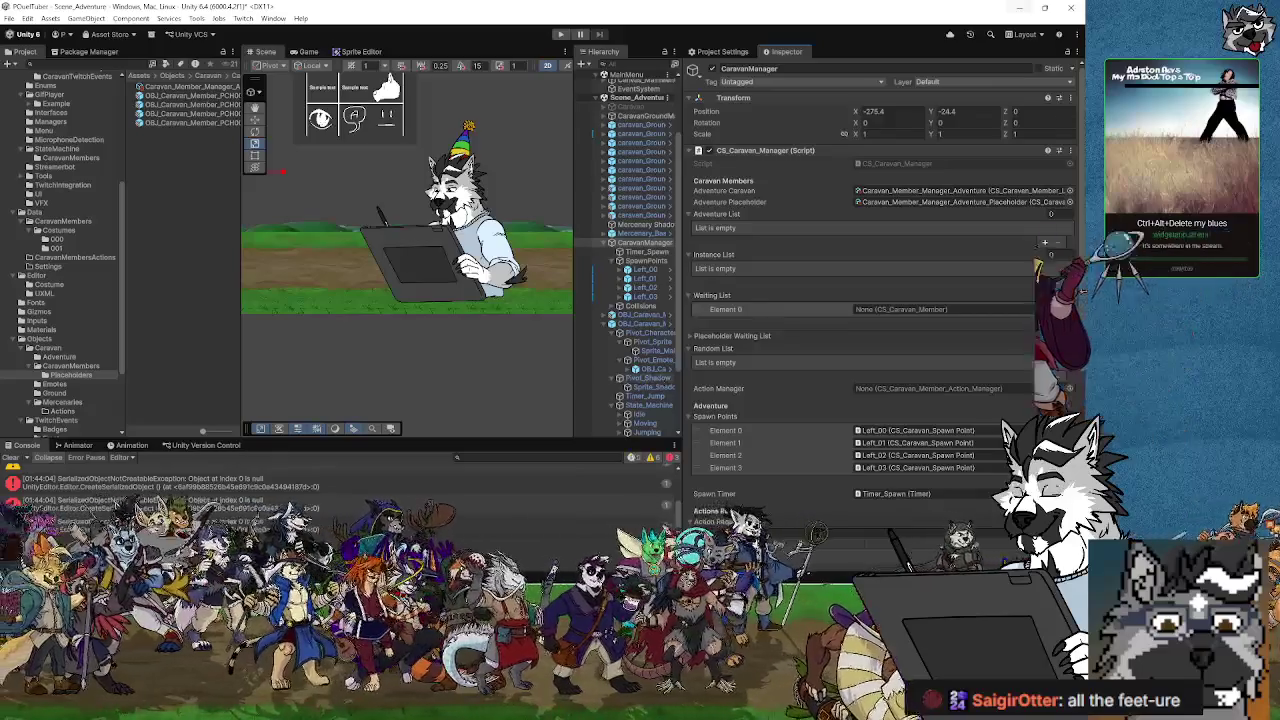
pyautogui.doubleClick(262, 505)
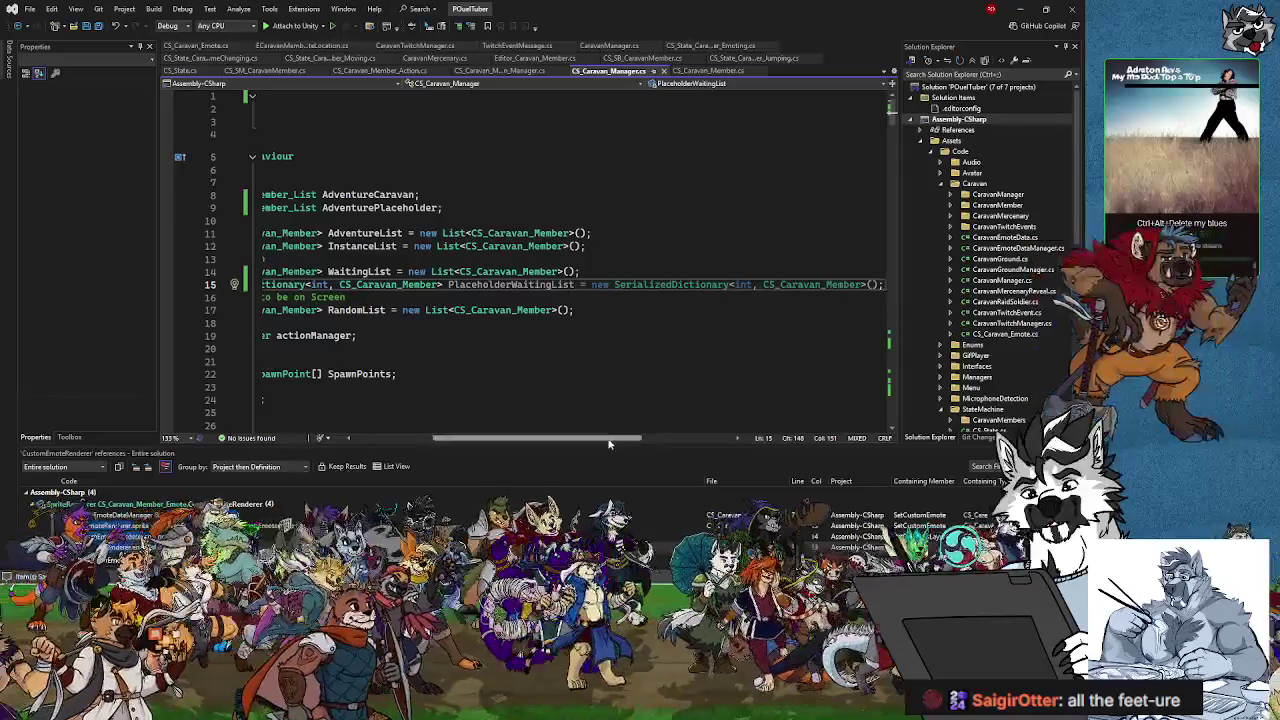
# - Scroll CS_Caravan_Manager.cs down to AddCaravanMemberToWaitingList's inAdventure check and placeholder fallback
pyautogui.moveTo(602, 440); pyautogui.dragTo(520, 440)
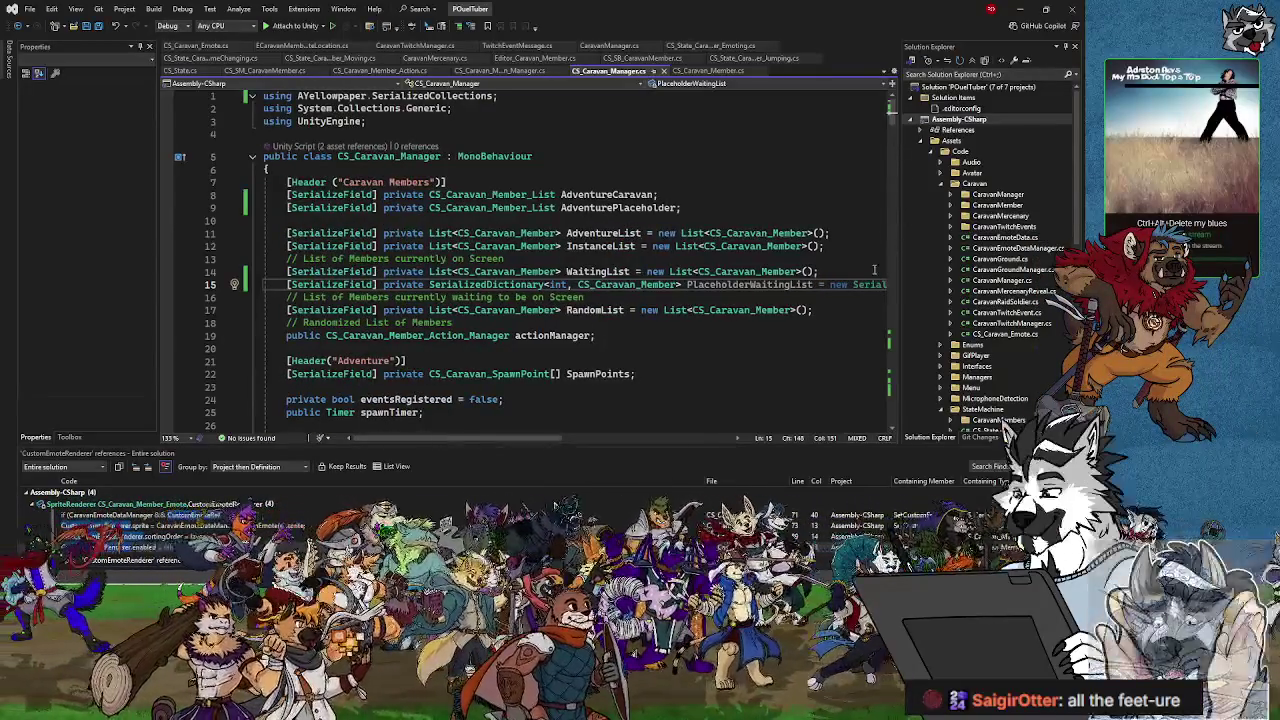
pyautogui.scroll(-10, 623, 322)
pyautogui.scroll(-20, 623, 322)
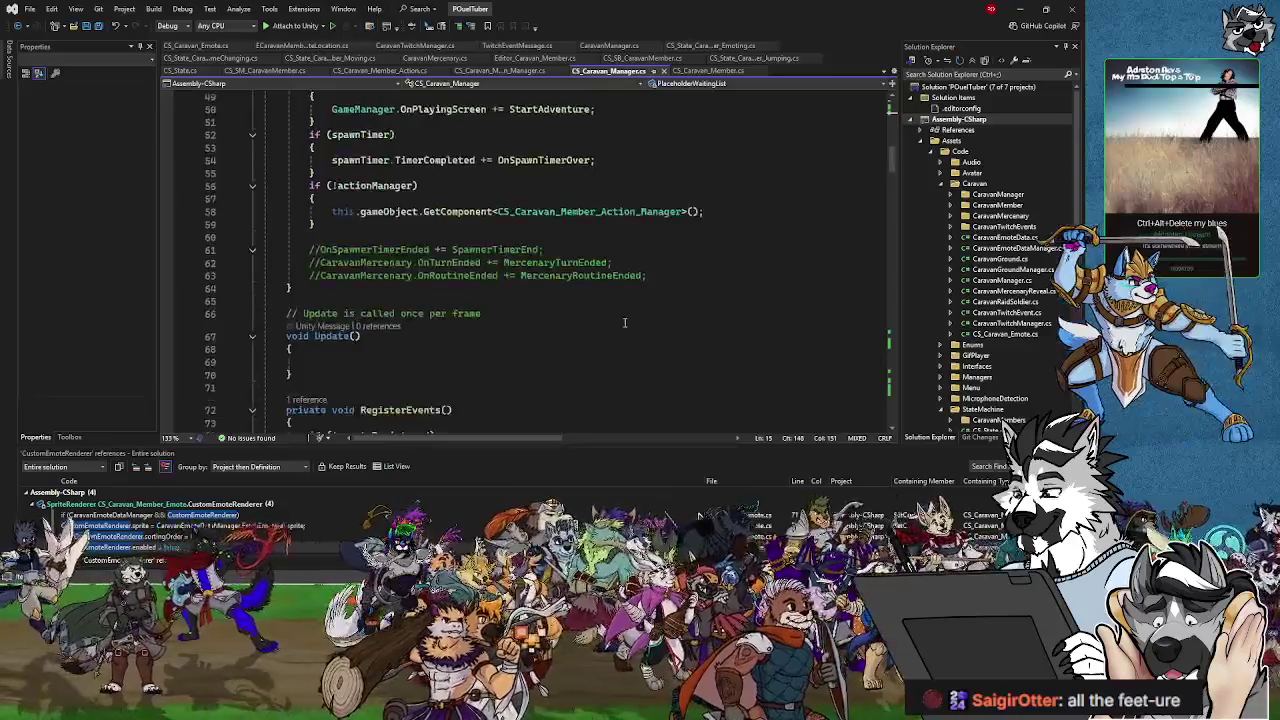
pyautogui.scroll(-19, 627, 323)
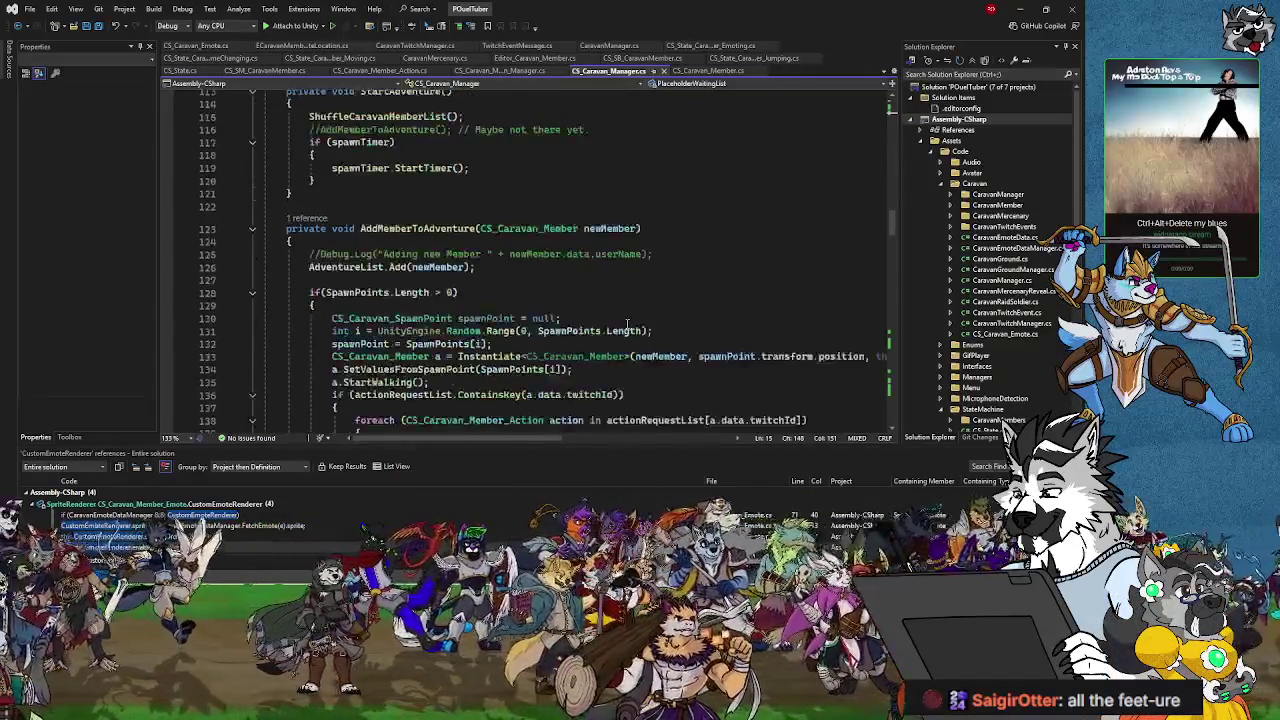
pyautogui.scroll(-10, 627, 325)
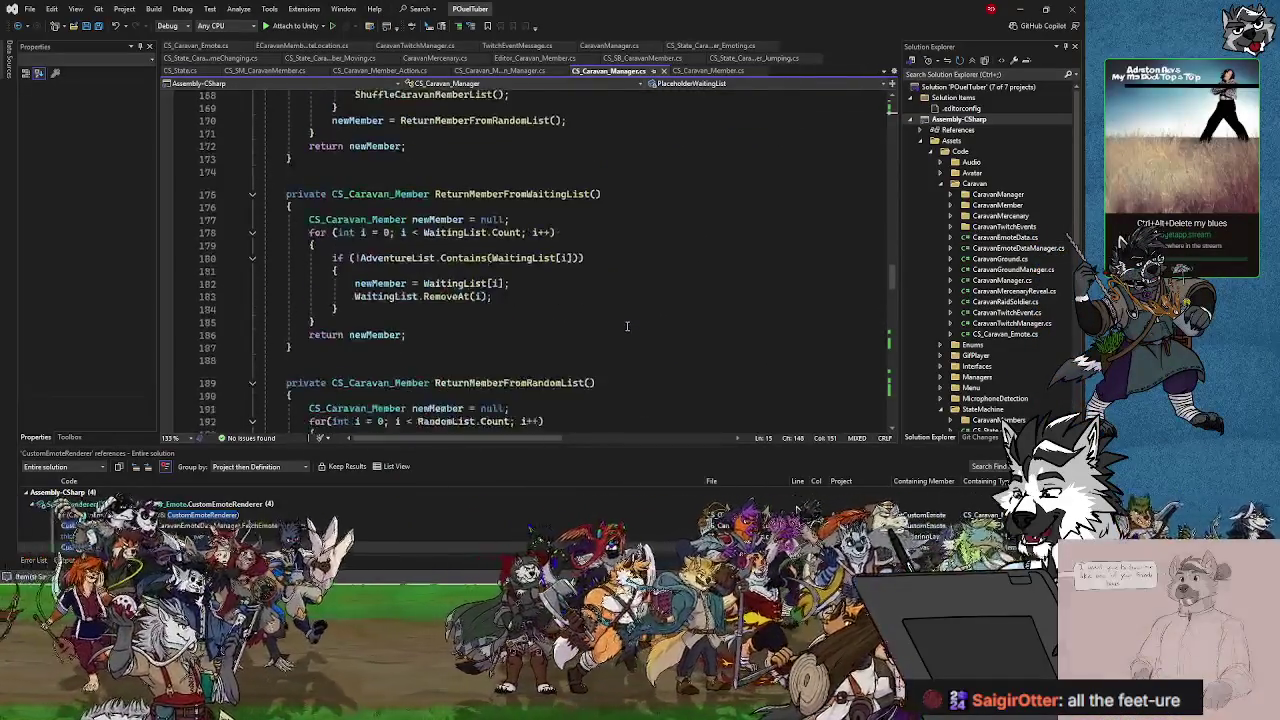
pyautogui.scroll(-20, 627, 326)
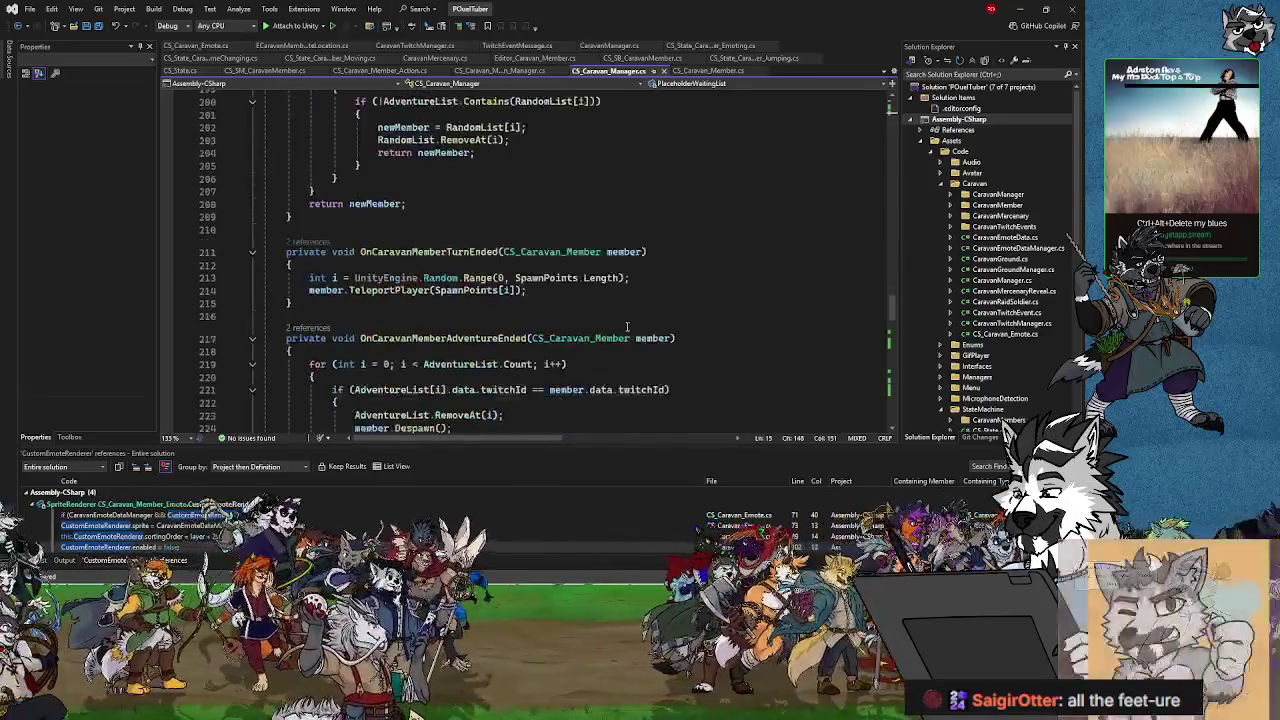
pyautogui.scroll(-13, 627, 326)
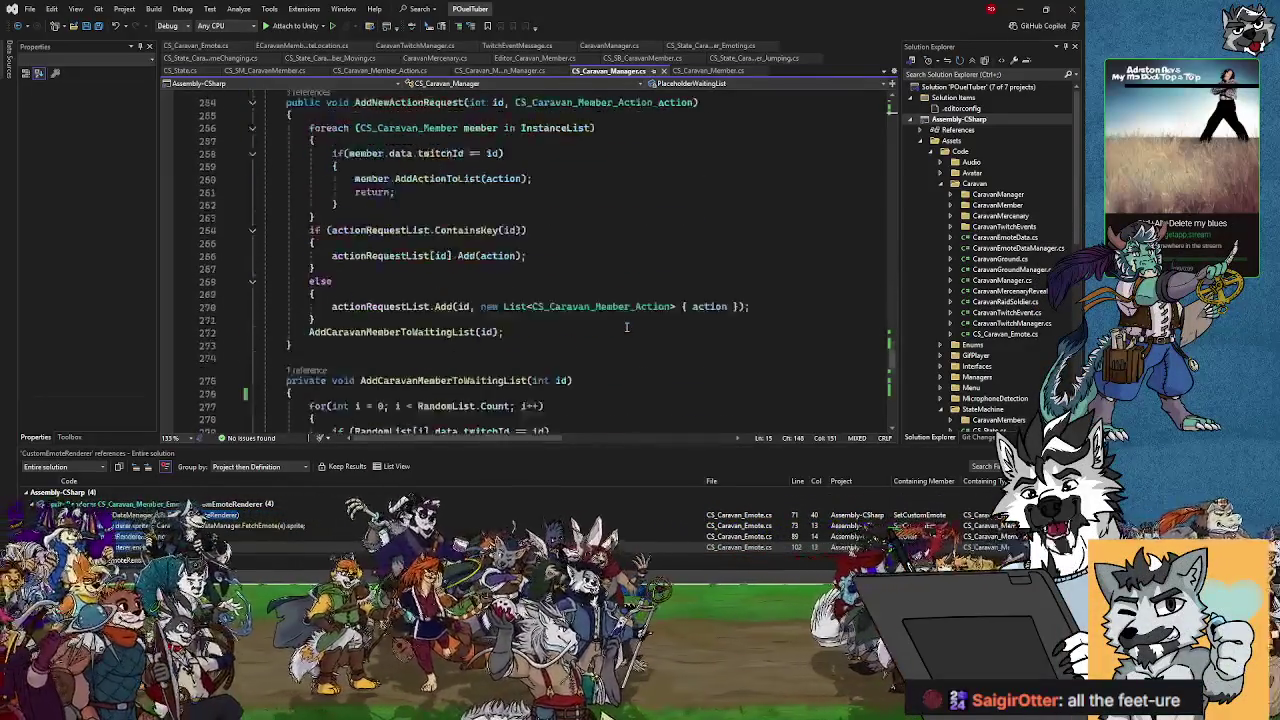
pyautogui.scroll(1, 627, 328)
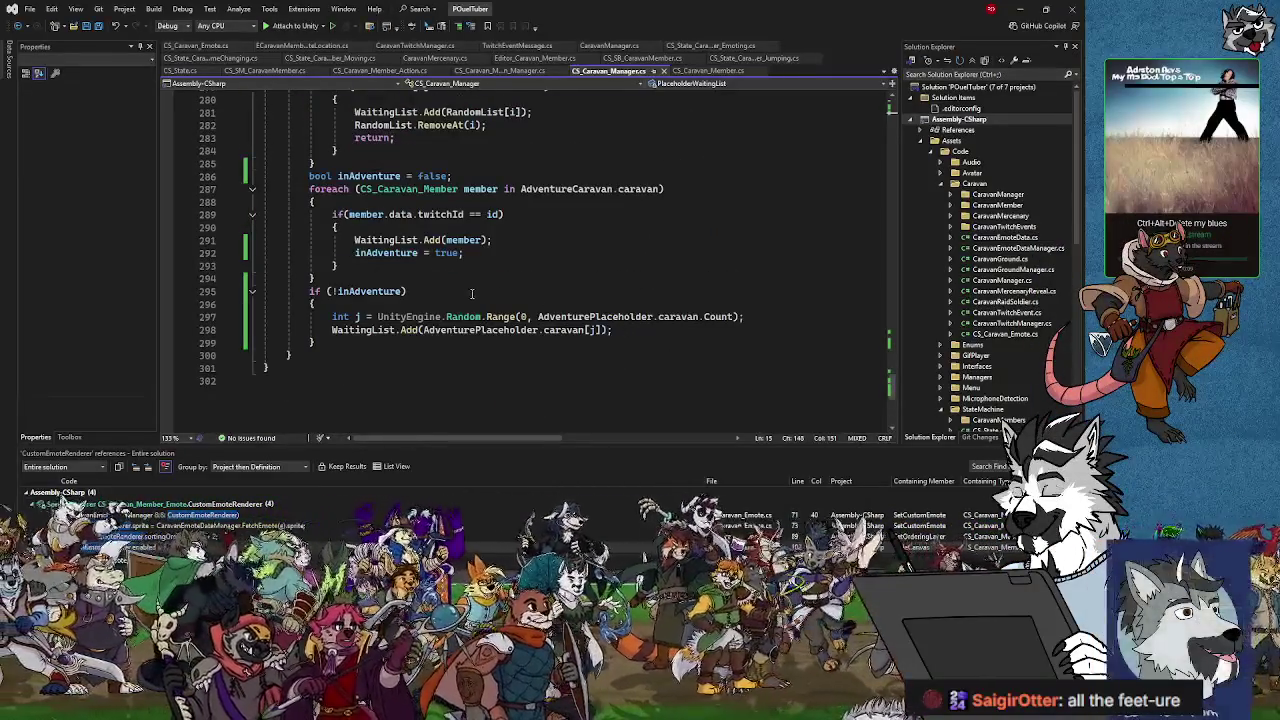
pyautogui.scroll(4, 474, 303)
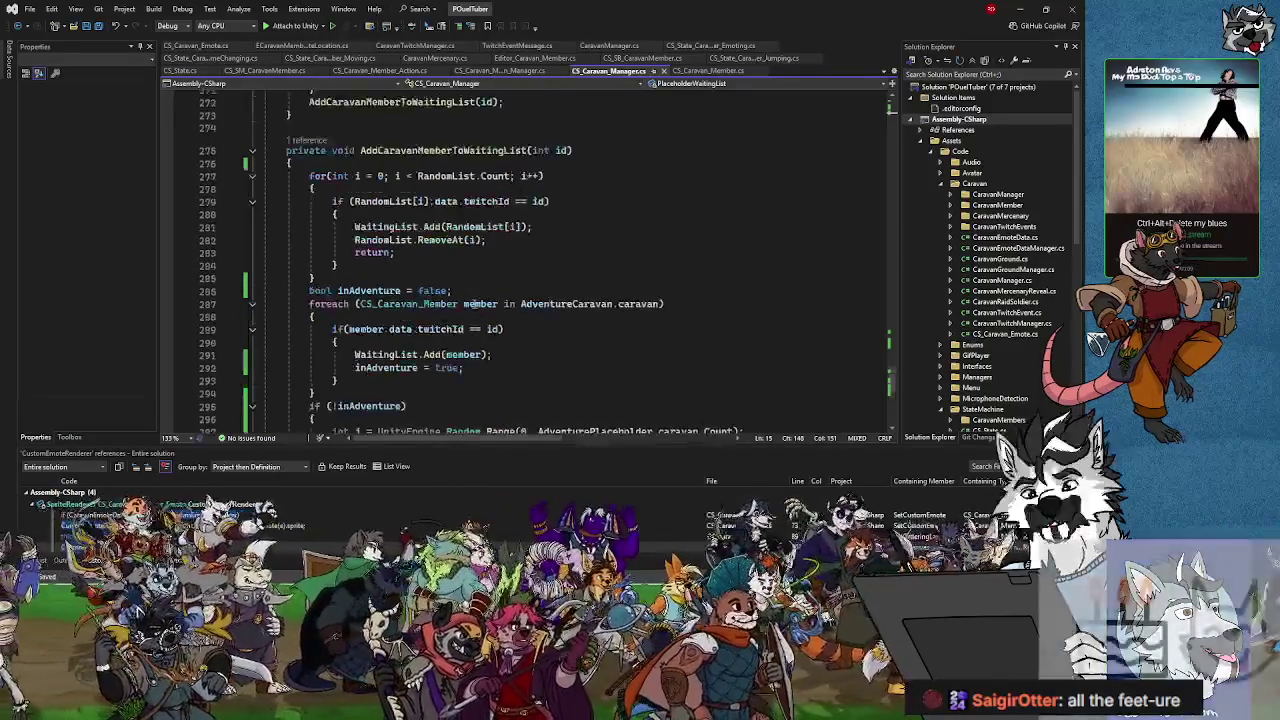
# - On line 298, change WaitingList to PlaceholderWaitingList and insert 'id, ' as the first Add argument
pyautogui.scroll(-4, 430, 329)
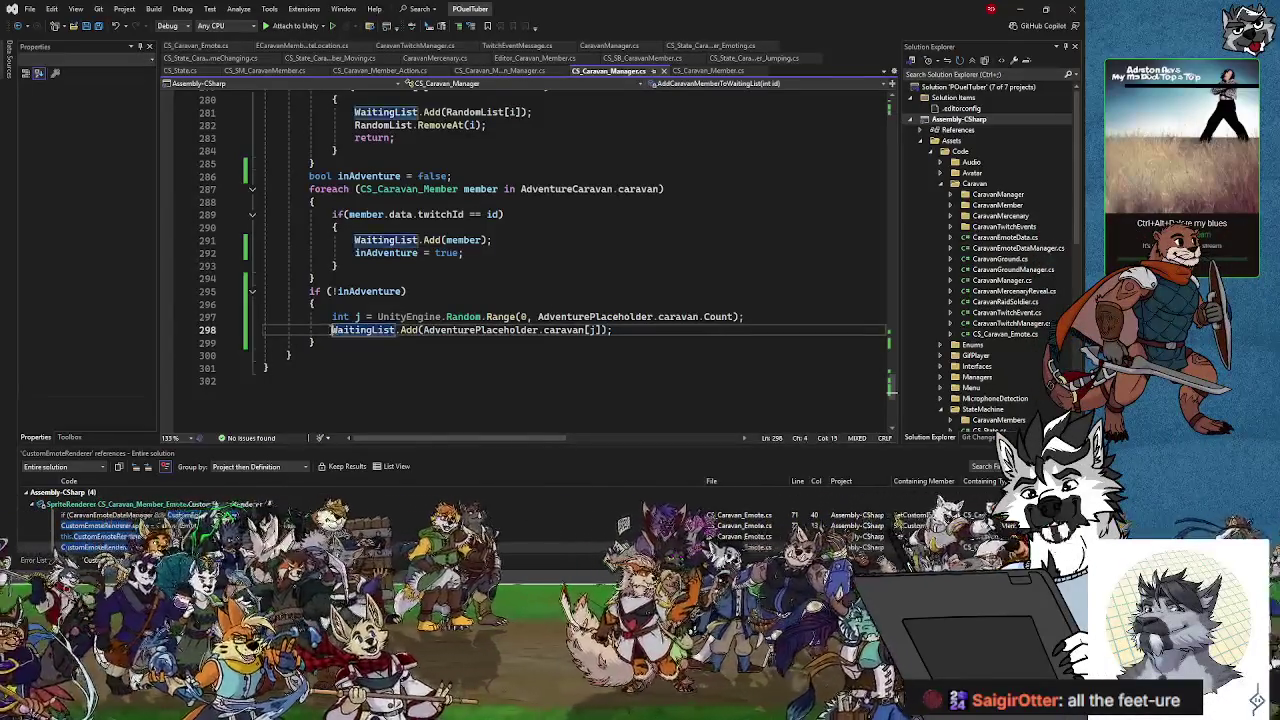
pyautogui.write('Pla')
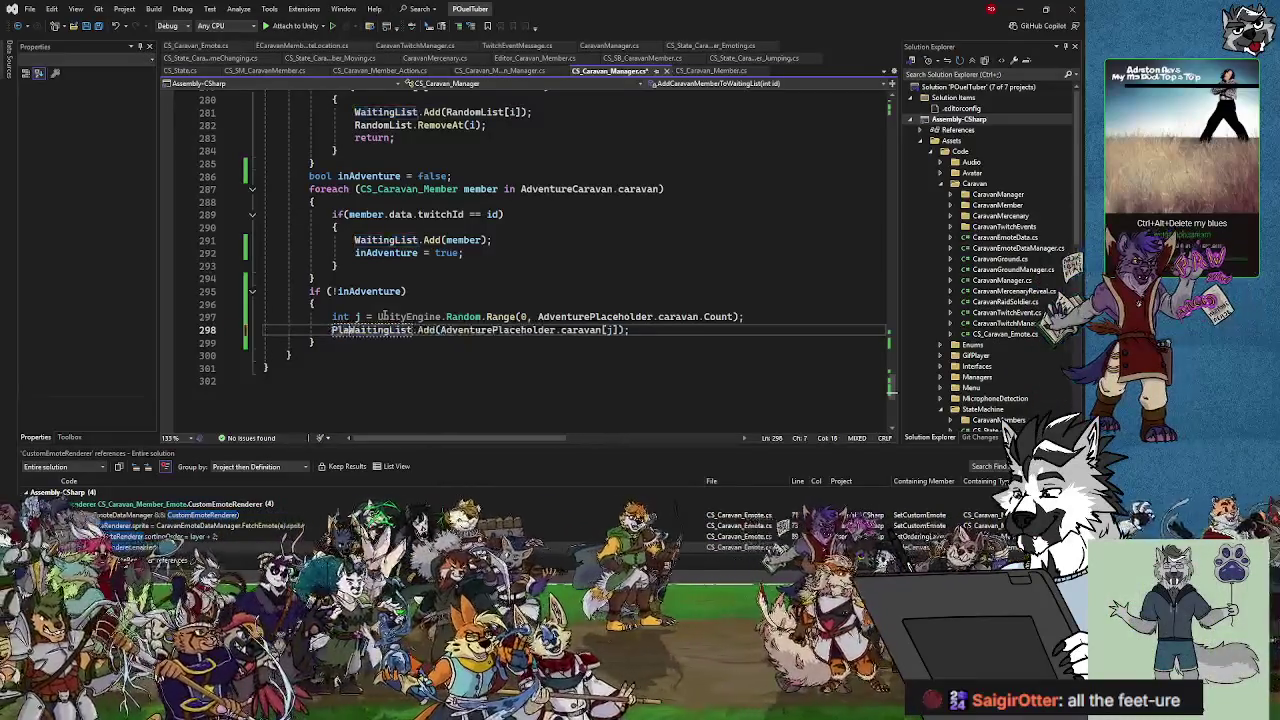
pyautogui.write('der')
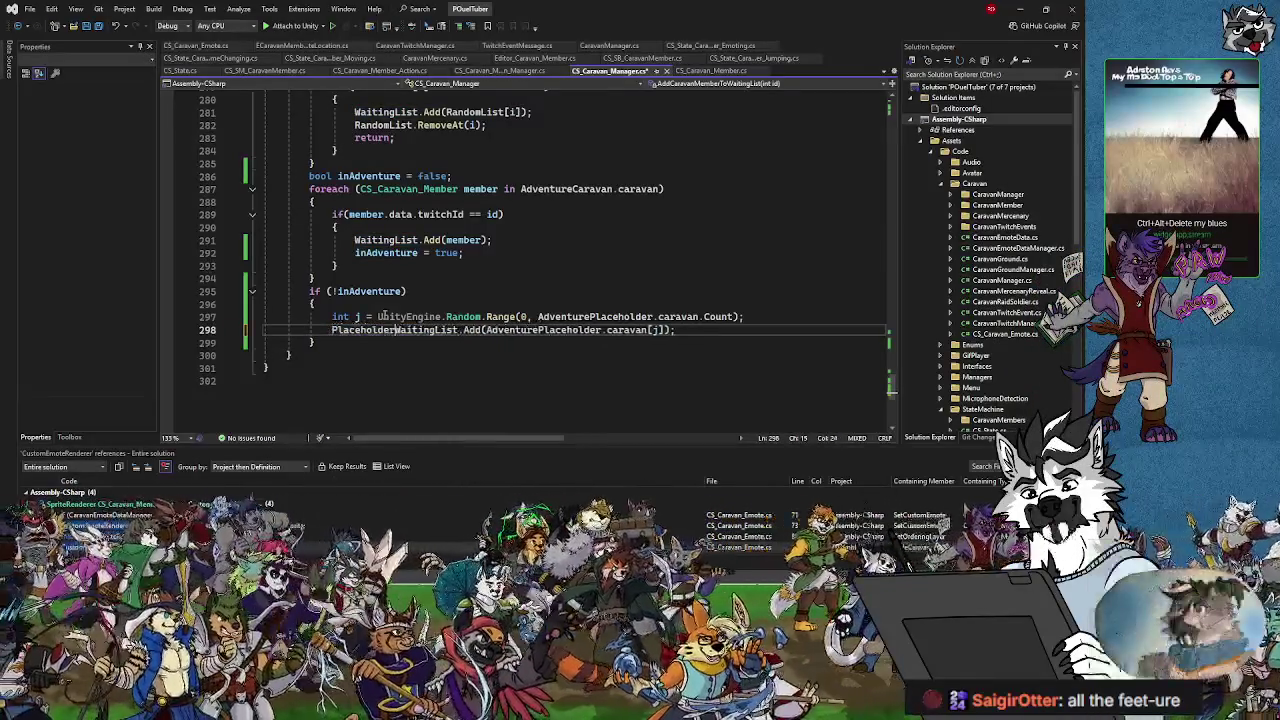
pyautogui.click(481, 329)
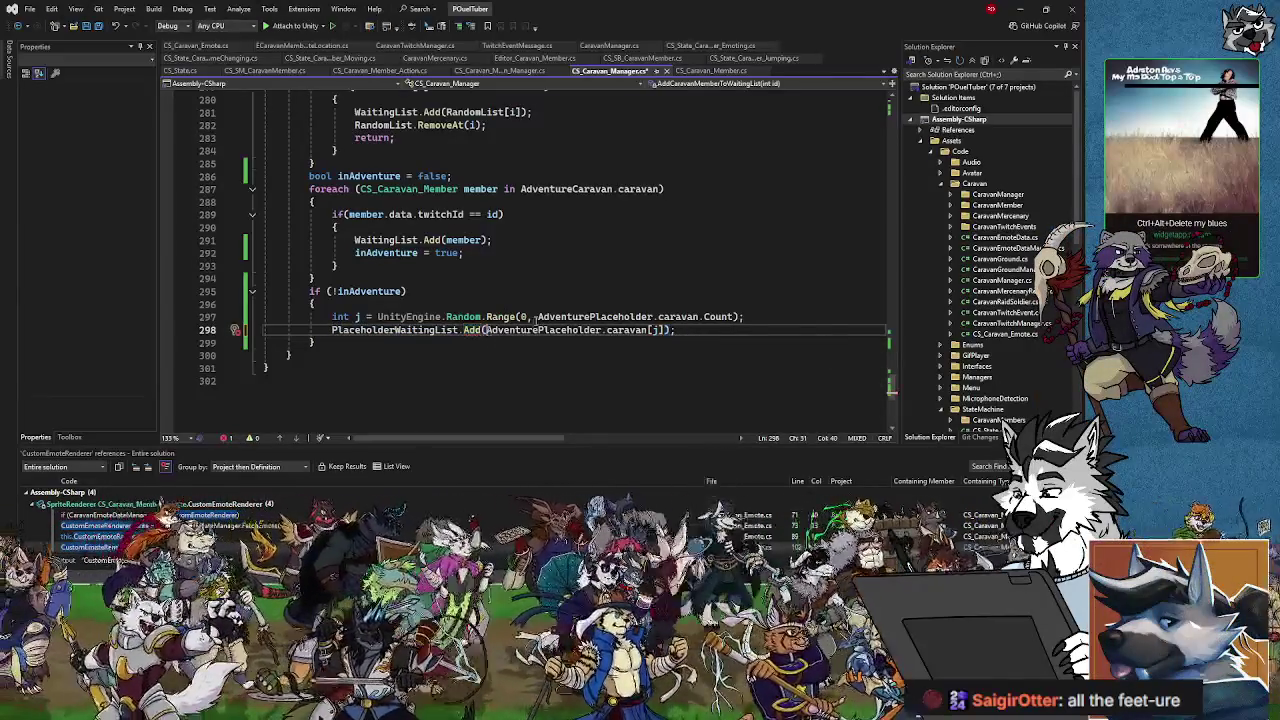
pyautogui.press('Right')
pyautogui.scroll(2, 612, 300)
pyautogui.scroll(1, 612, 300)
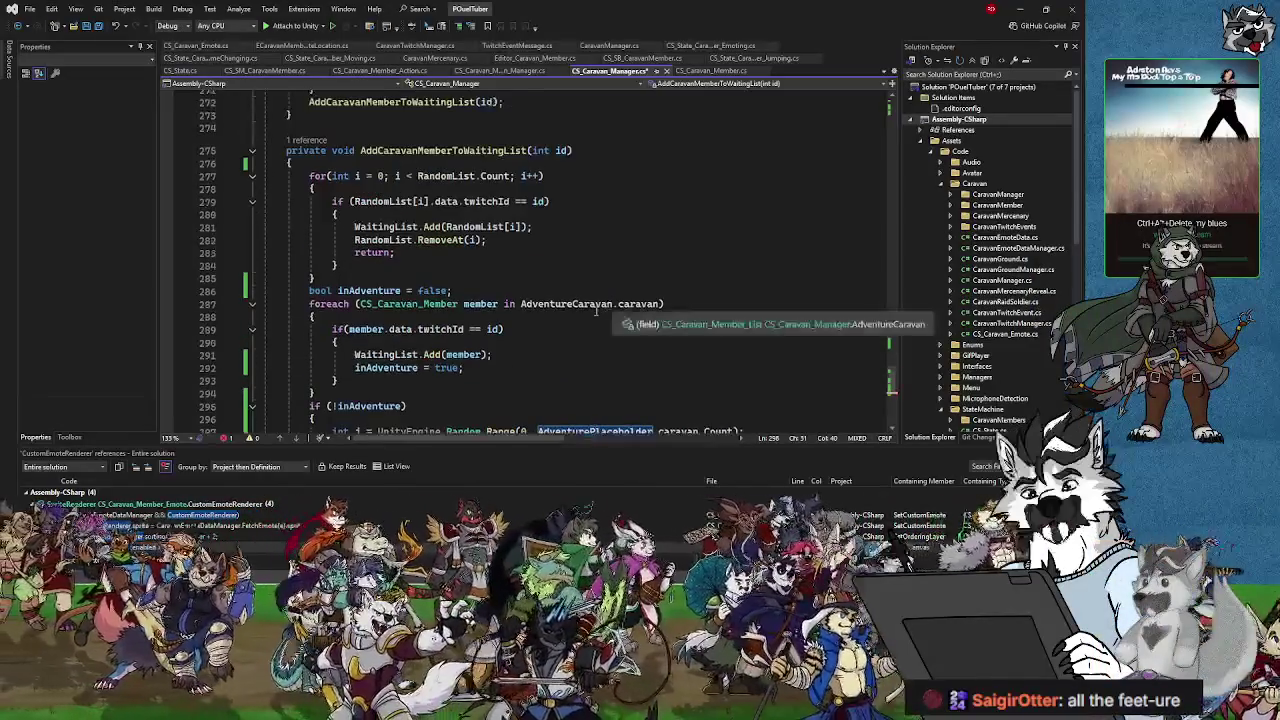
pyautogui.write('id,')
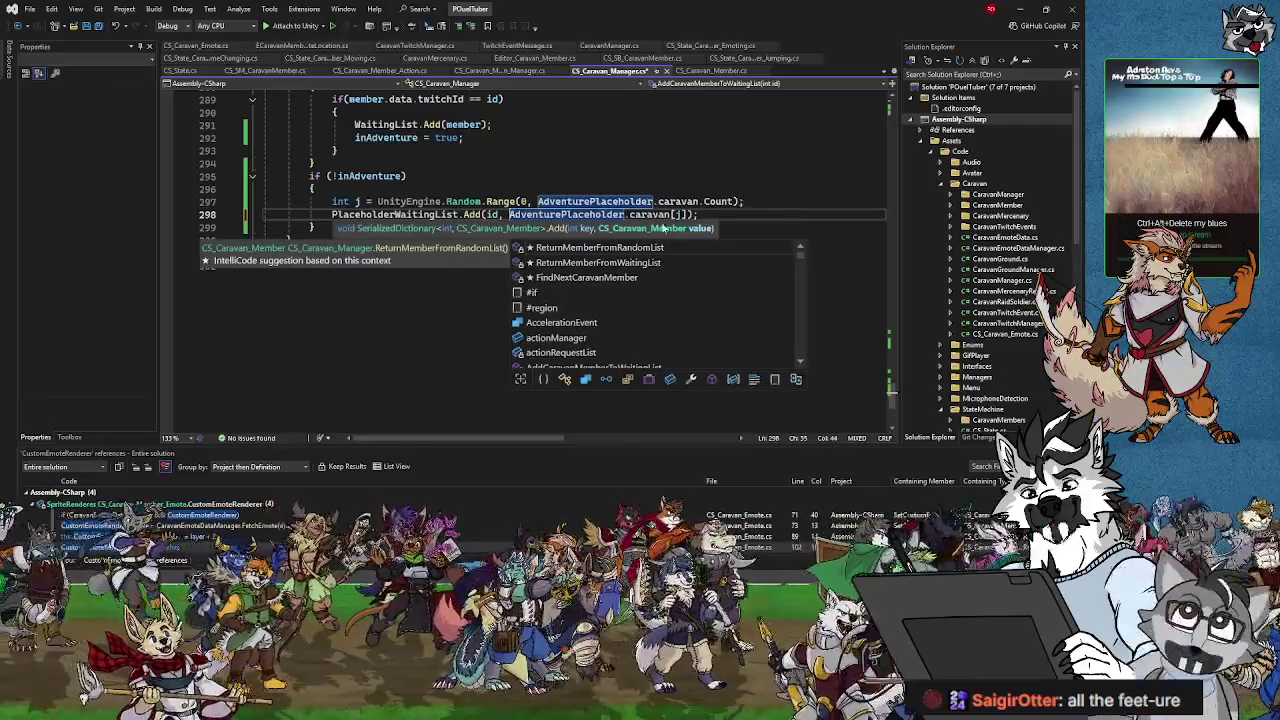
pyautogui.press('Escape')
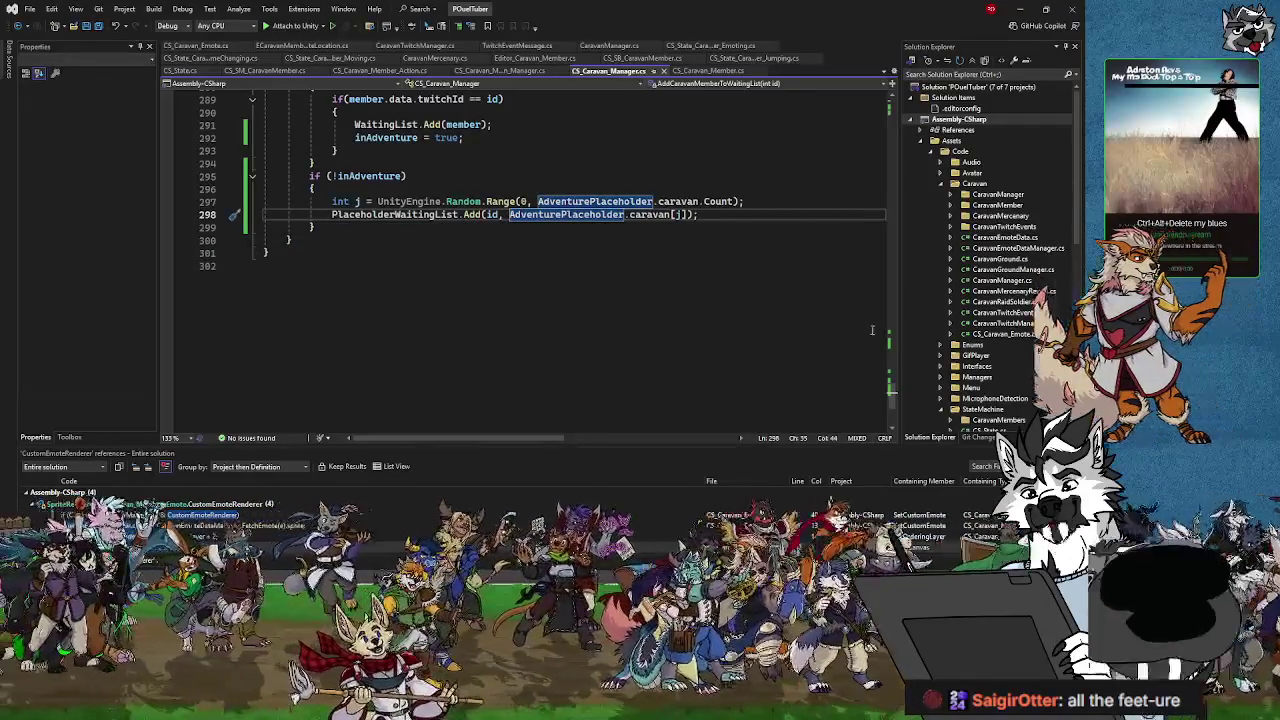
pyautogui.scroll(2, 722, 347)
# - Scroll up from ReturnMemberFromRandomList to the StartAdventure and AddMemberToAdventure methods
pyautogui.scroll(18, 722, 347)
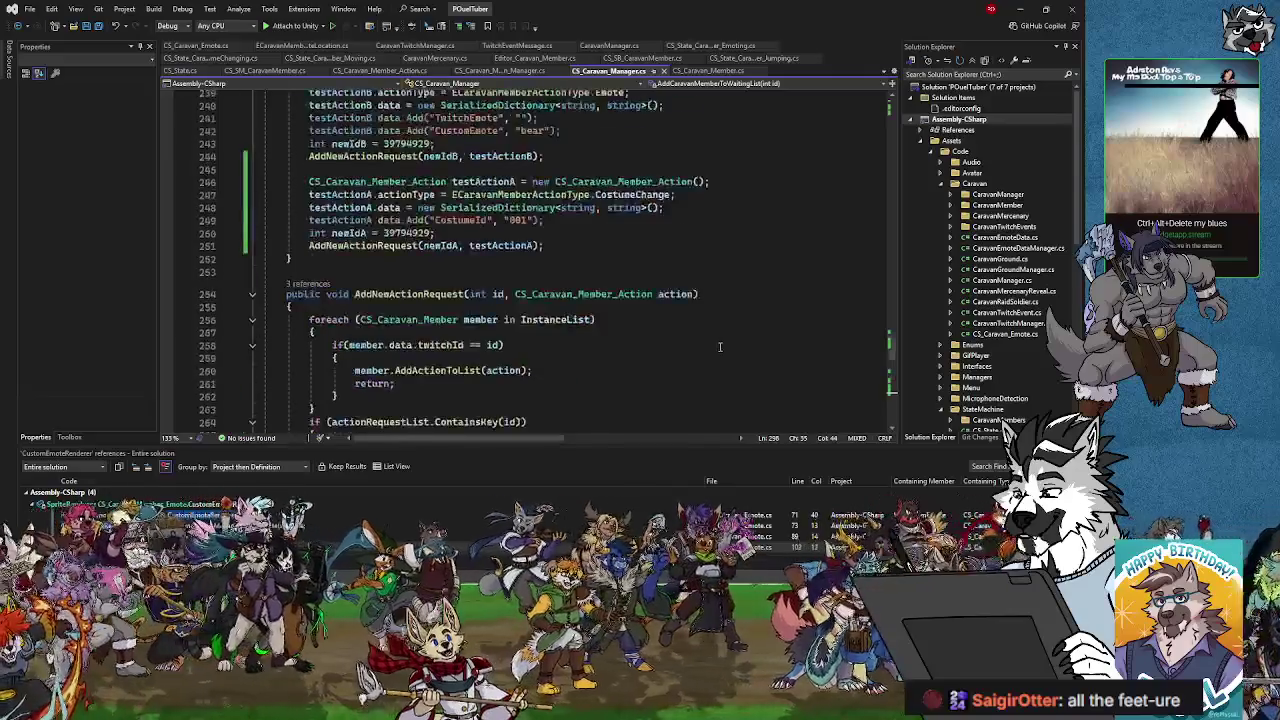
pyautogui.scroll(9, 719, 350)
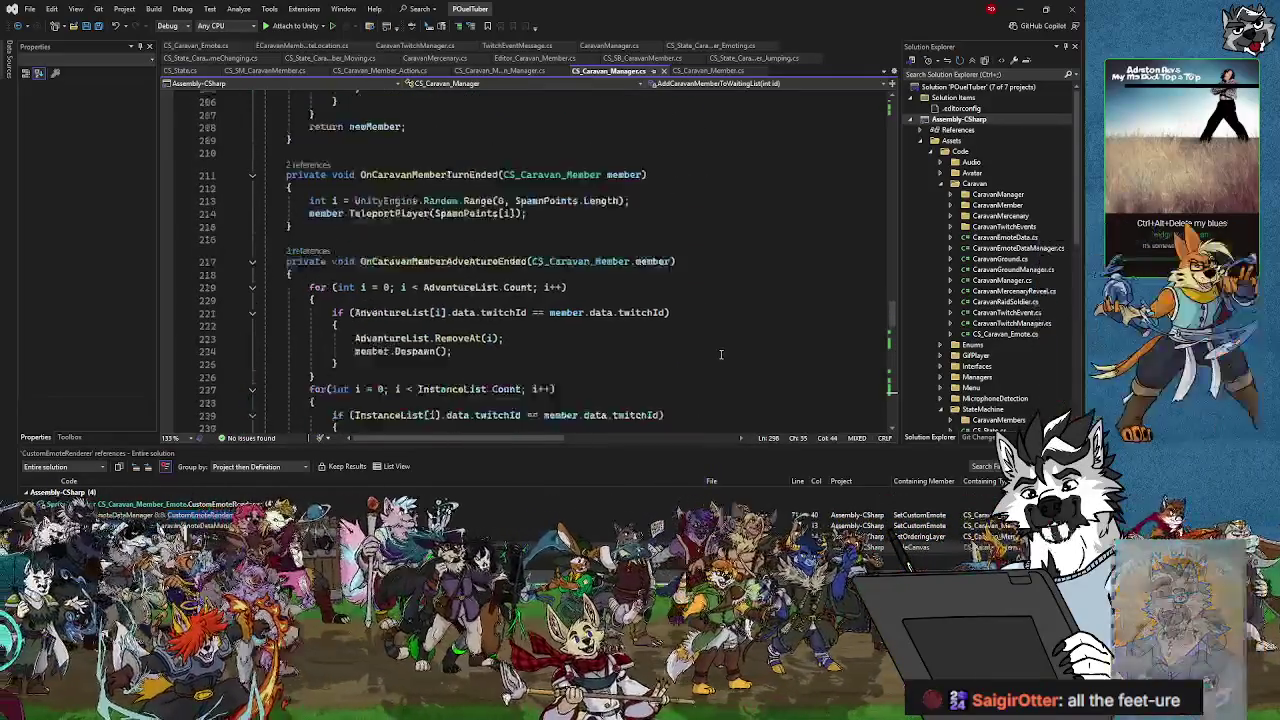
pyautogui.scroll(10, 721, 354)
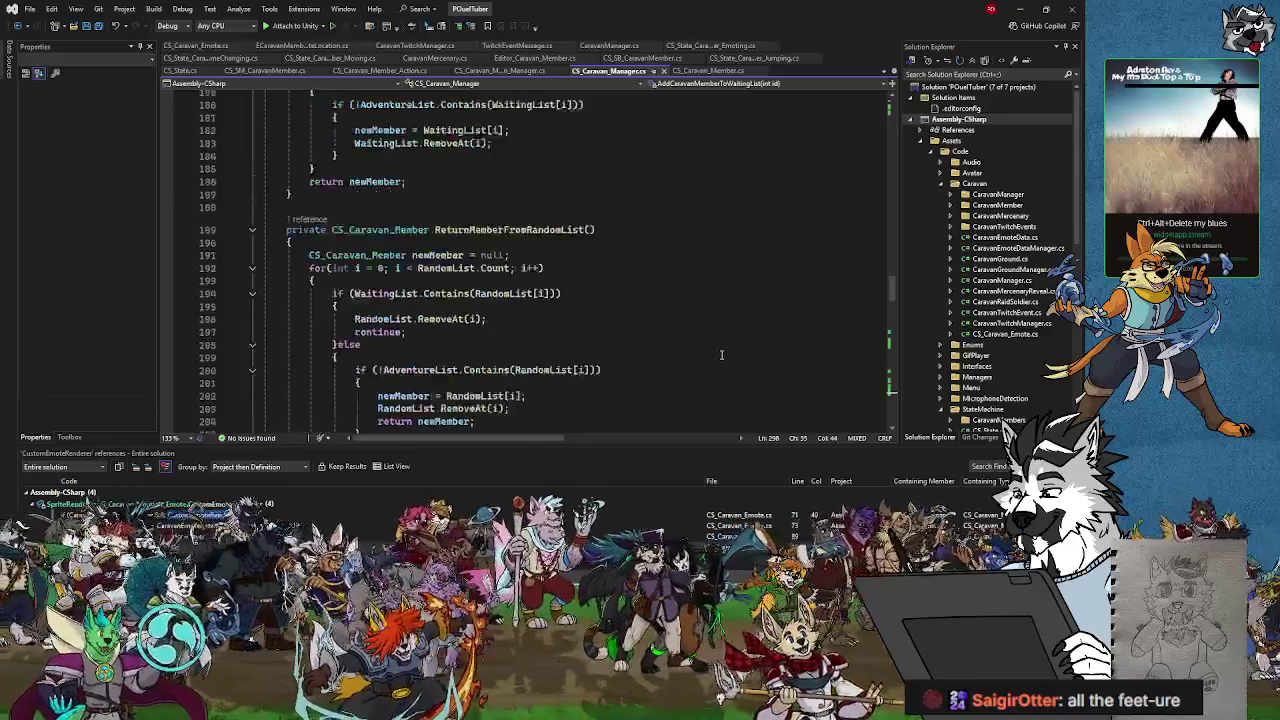
pyautogui.scroll(4, 722, 356)
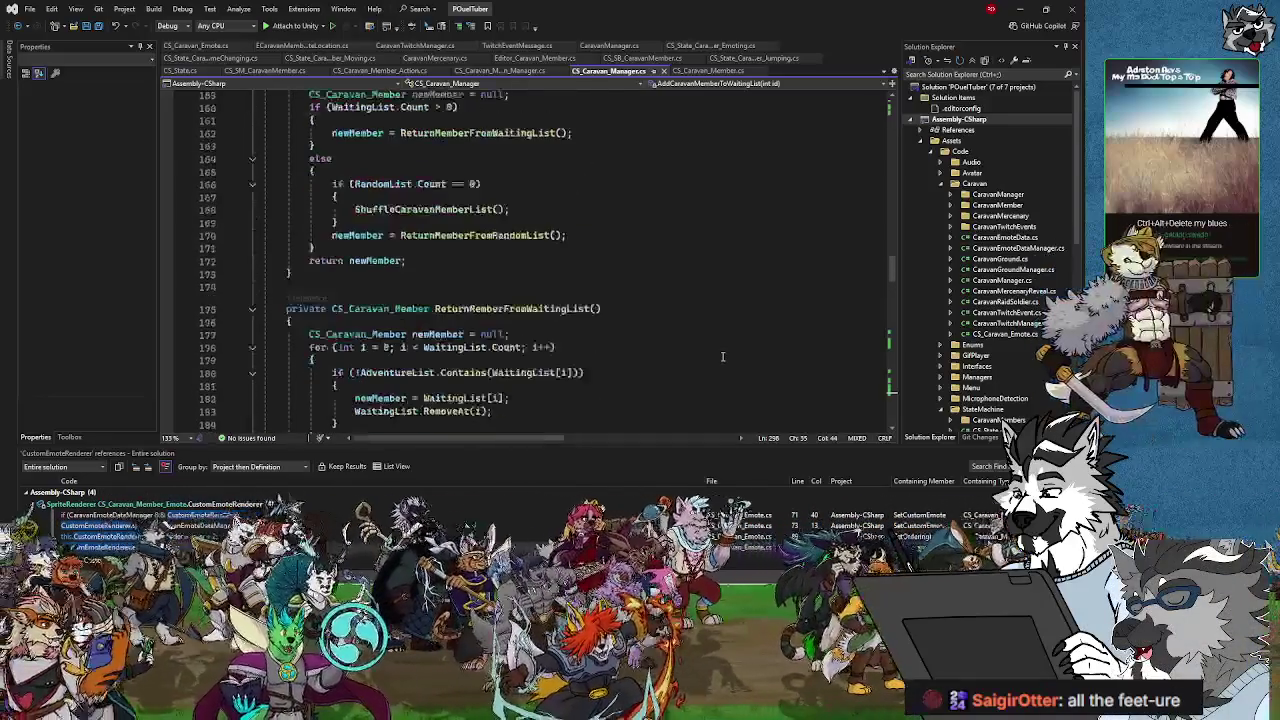
pyautogui.scroll(6, 722, 356)
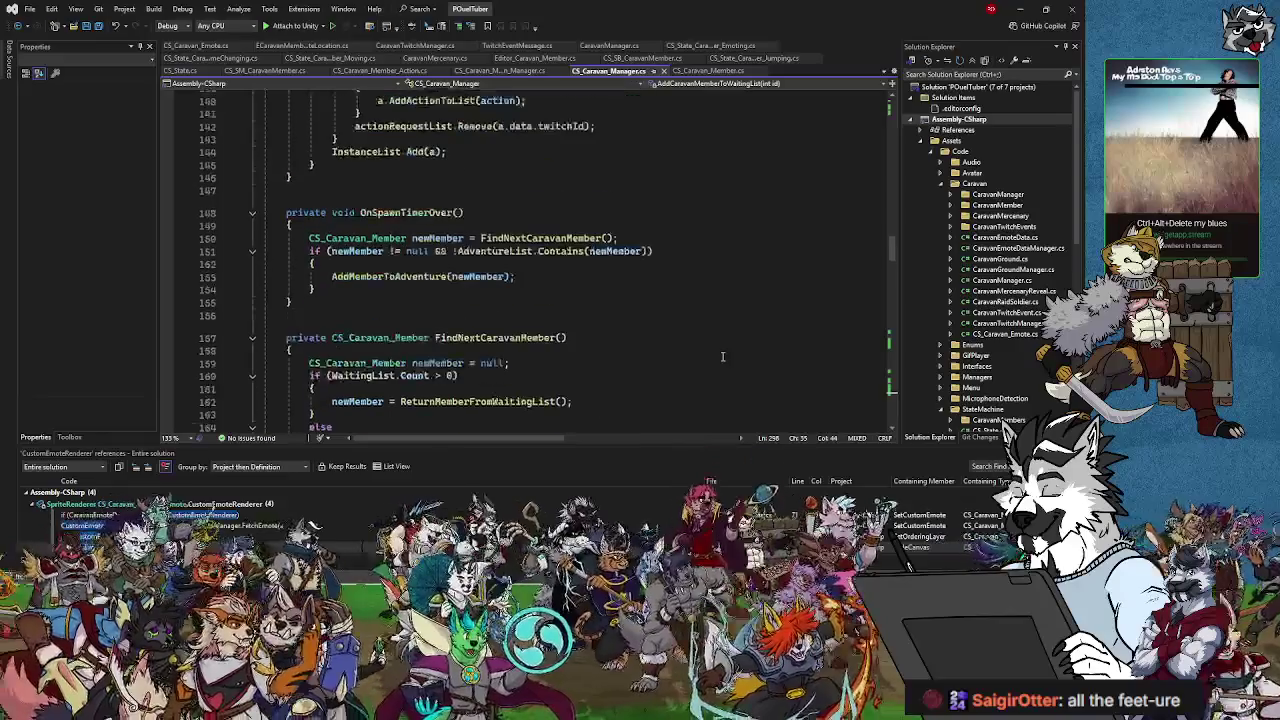
pyautogui.scroll(4, 722, 356)
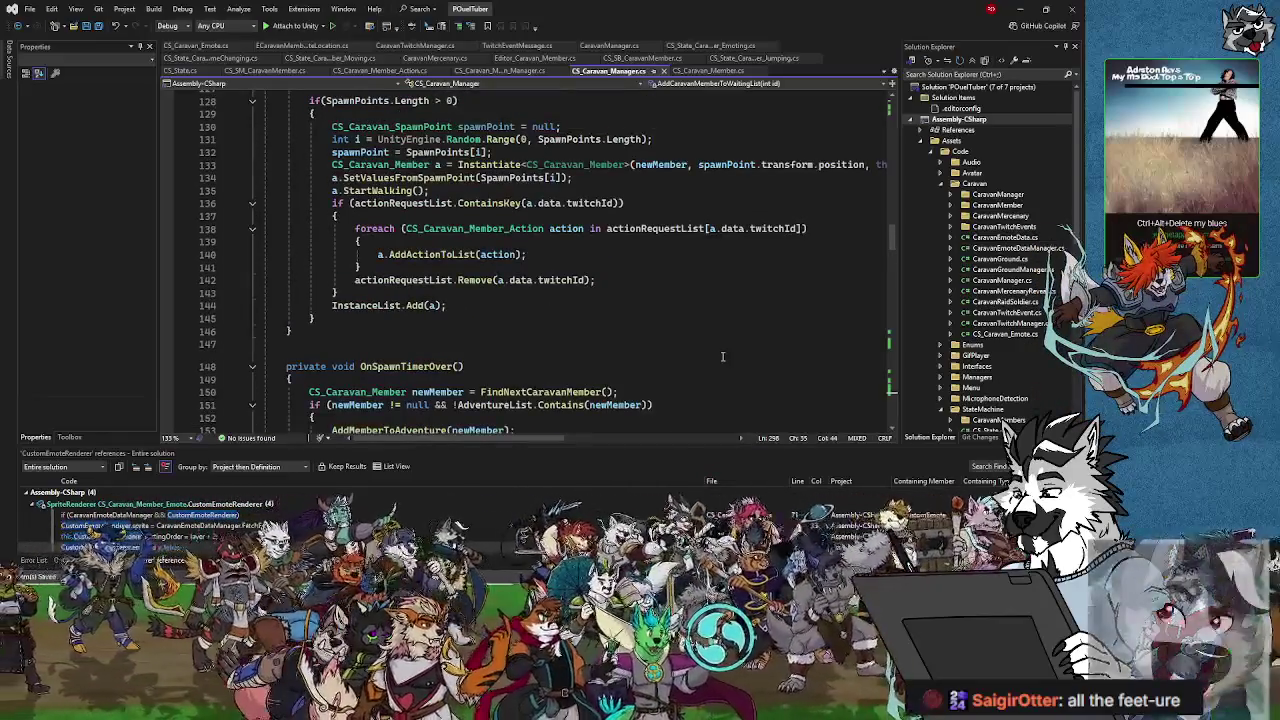
pyautogui.scroll(2, 722, 356)
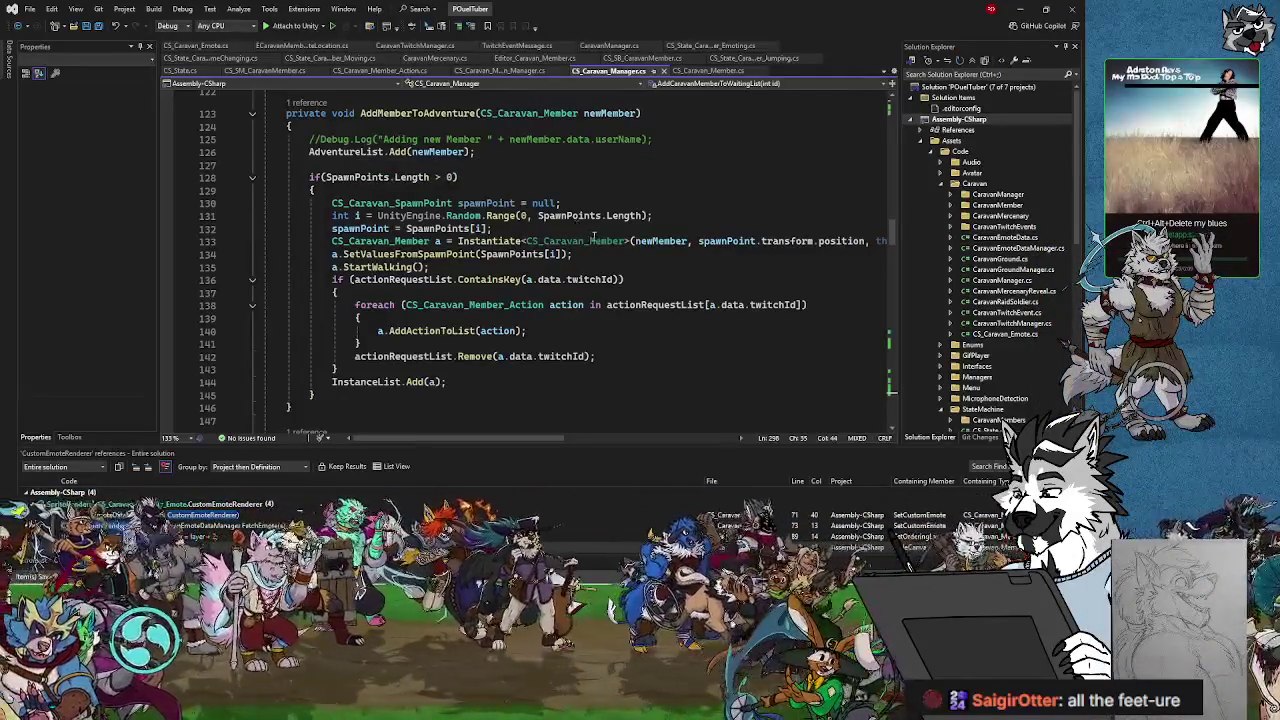
pyautogui.scroll(1, 363, 140)
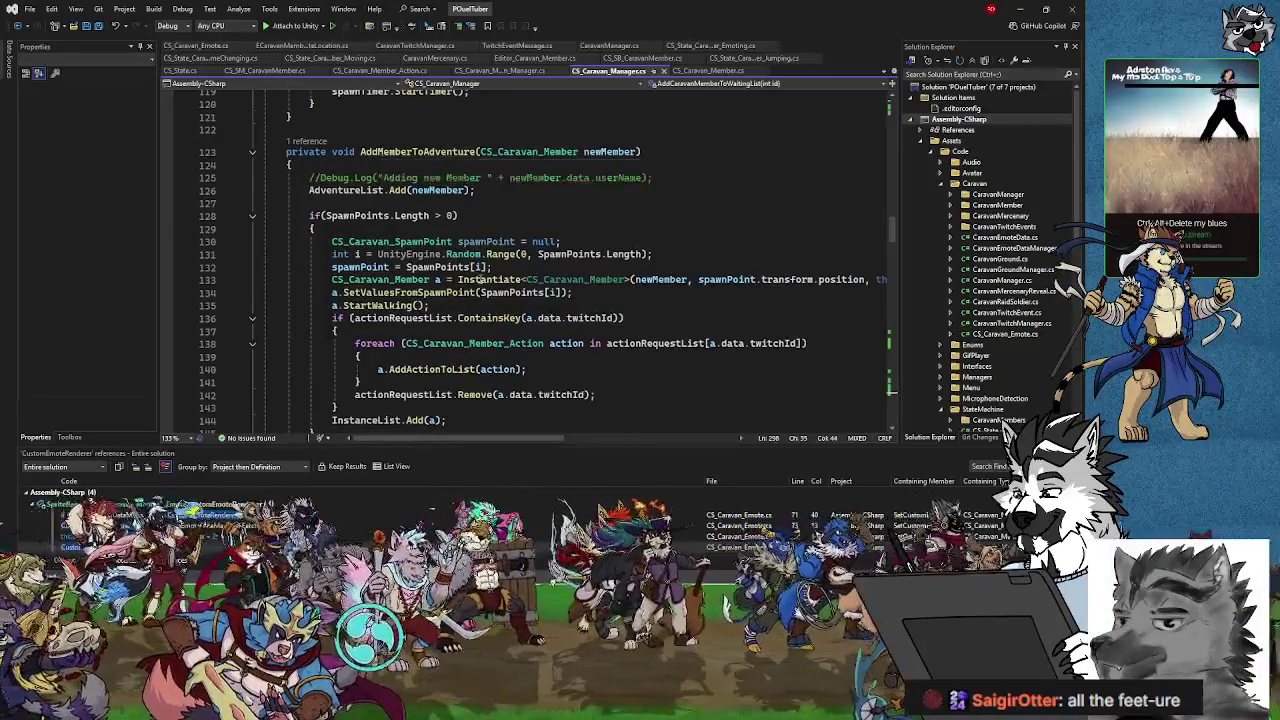
pyautogui.scroll(3, 490, 230)
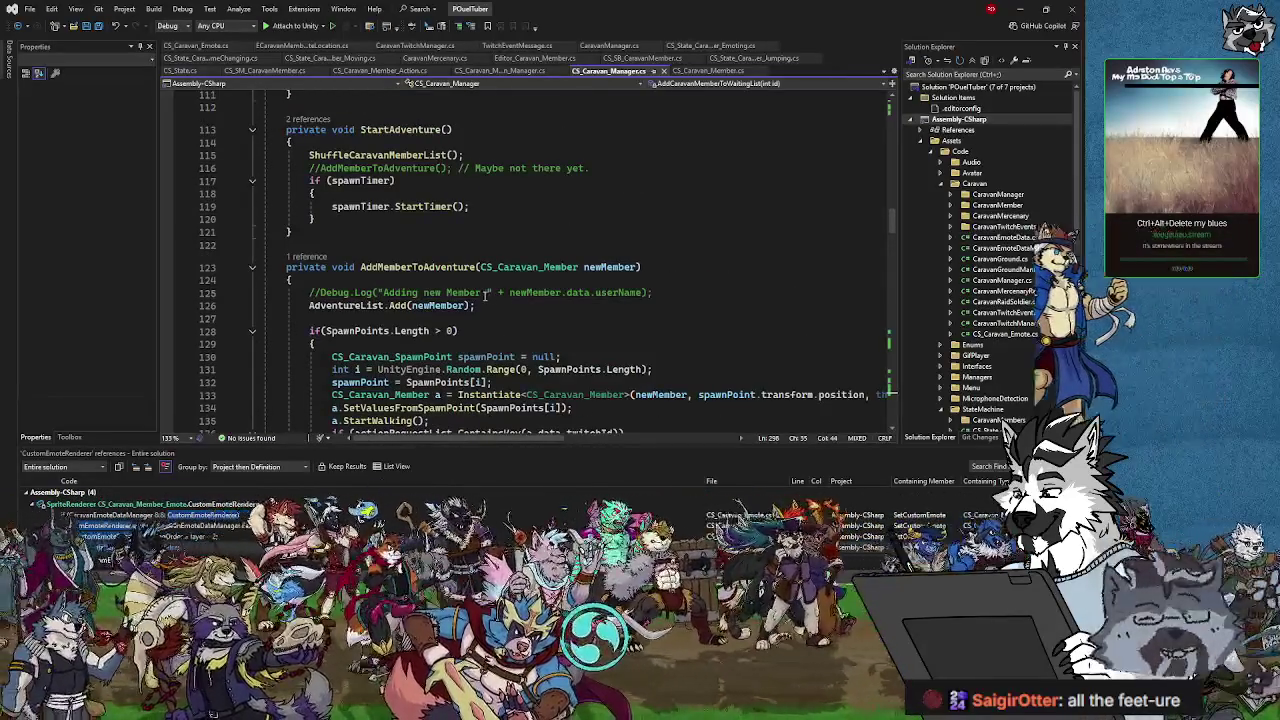
# - Find all references to AddMemberToAdventure and go to its call in OnSpawnTimerOver at line 153
pyautogui.rightClick(405, 266)
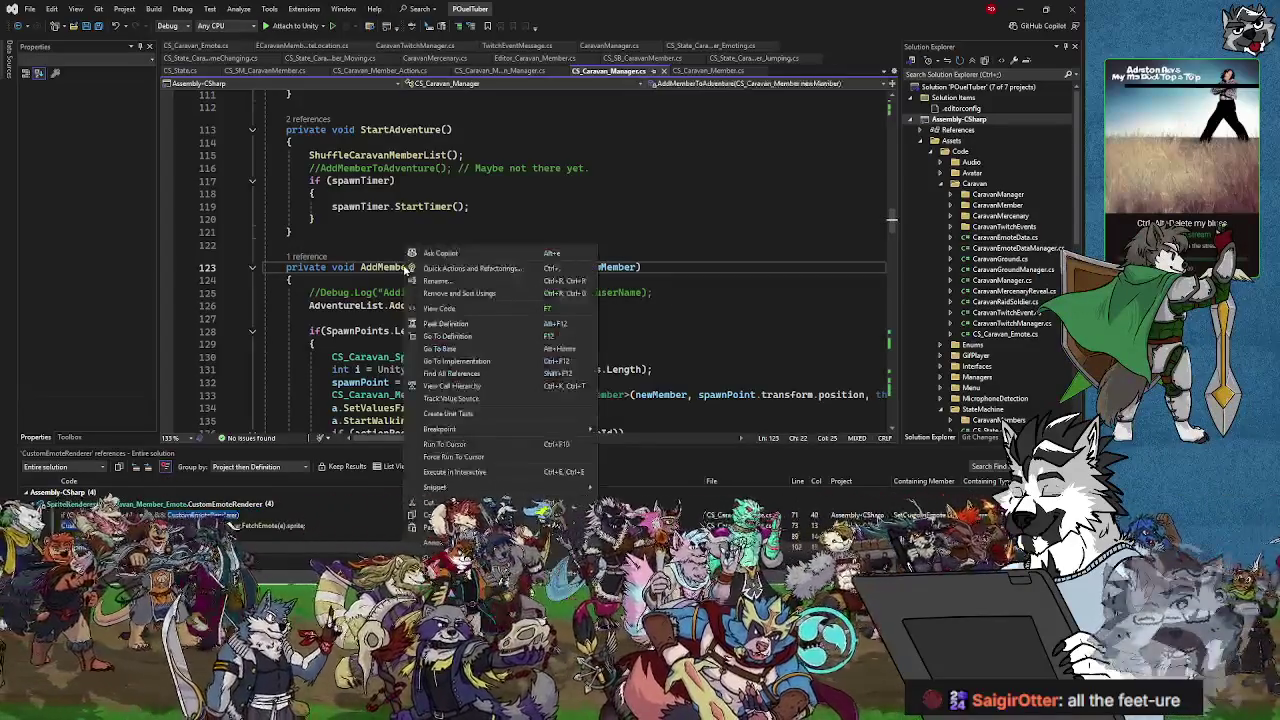
pyautogui.click(388, 268)
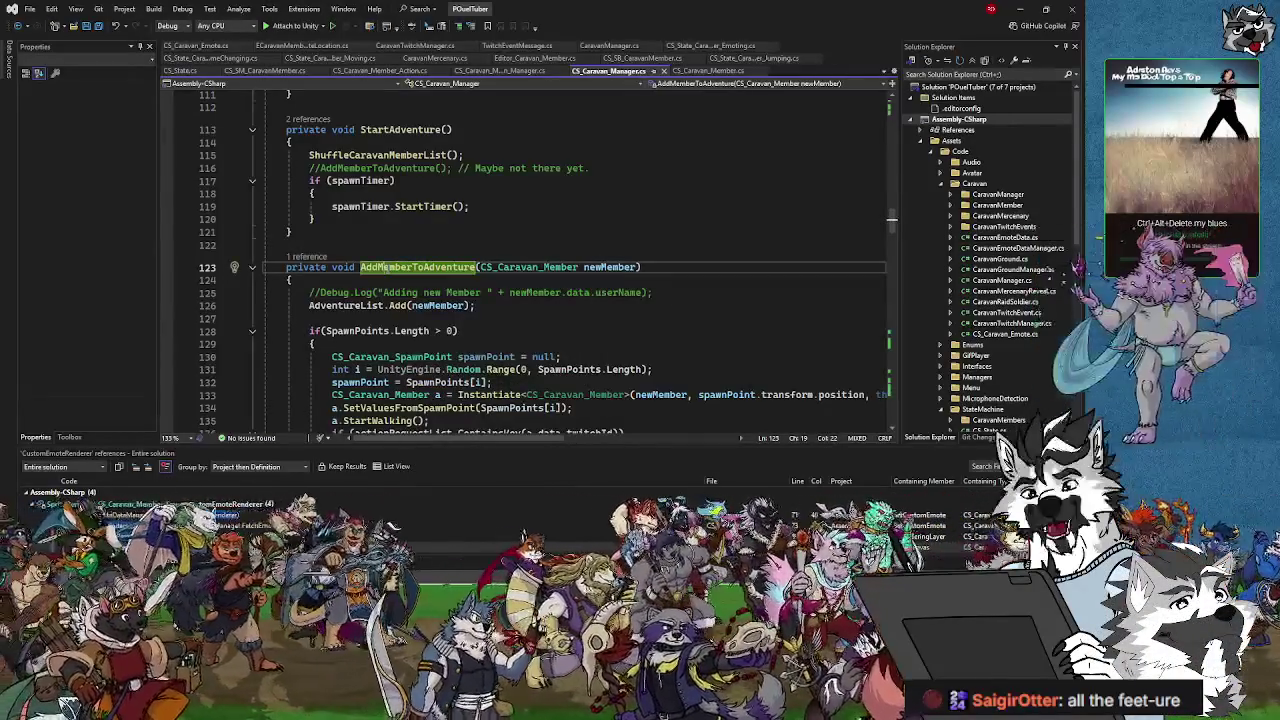
pyautogui.rightClick(392, 266)
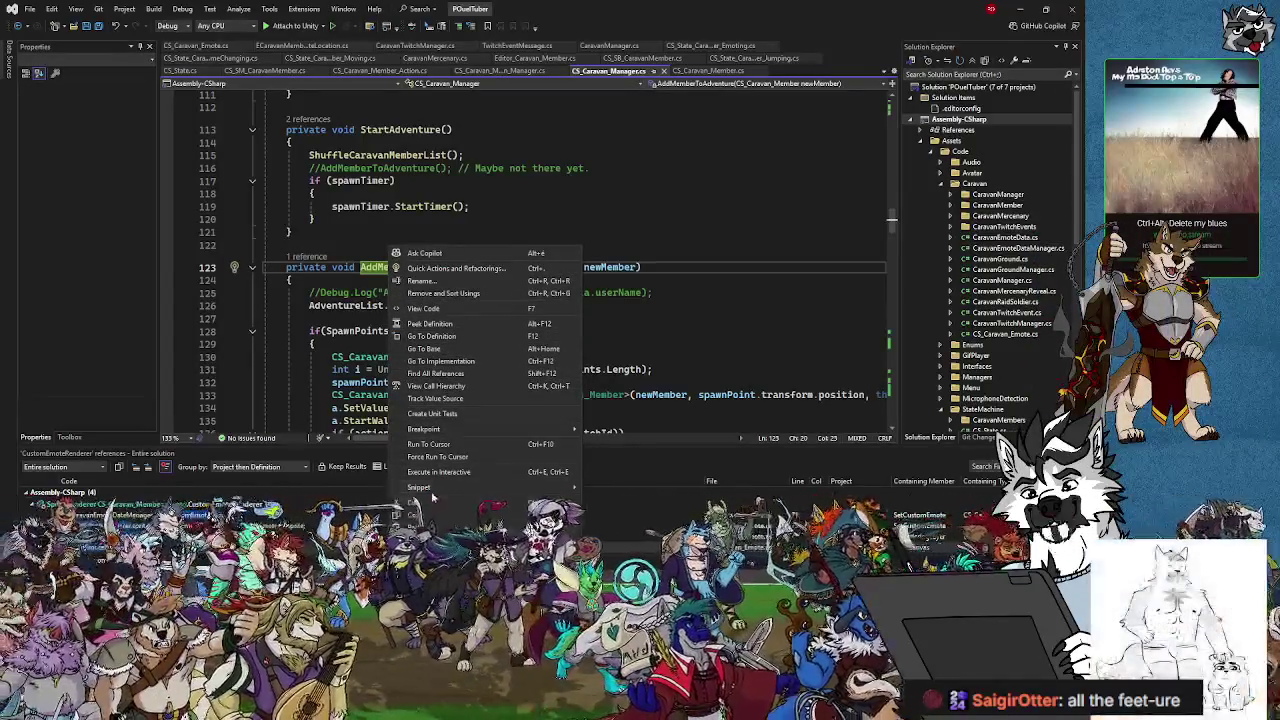
pyautogui.click(443, 372)
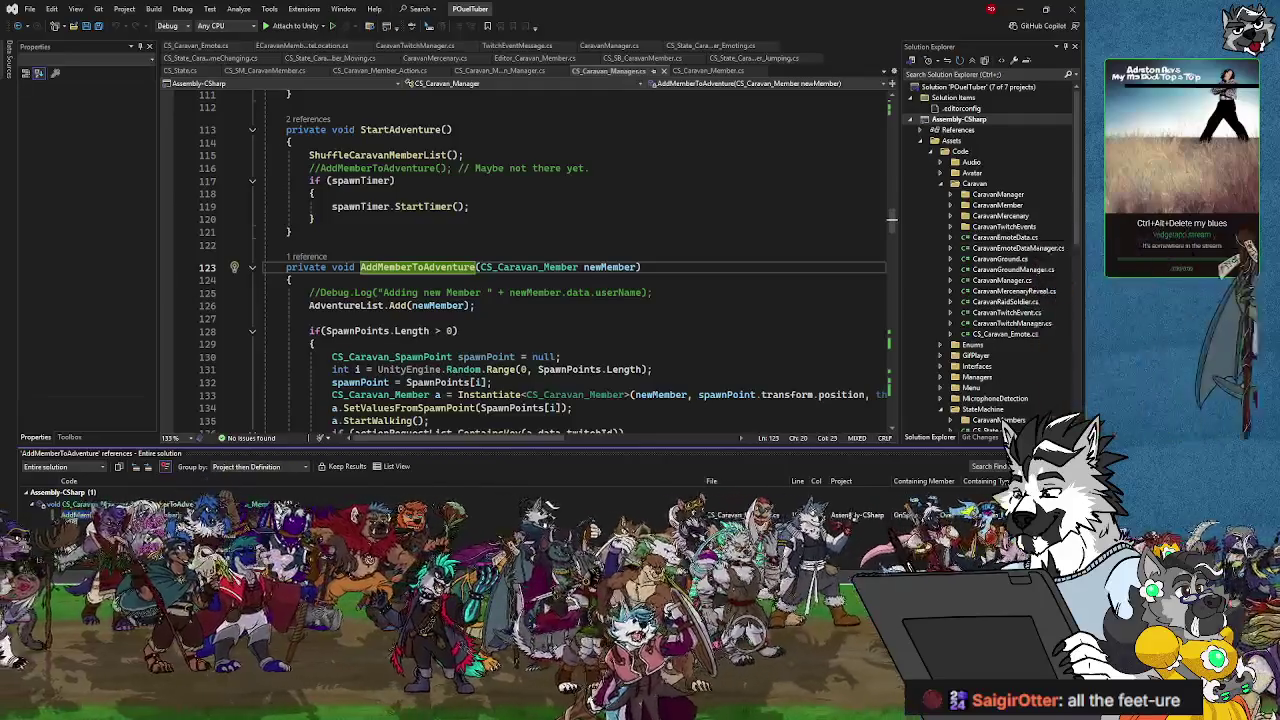
pyautogui.press('Return')
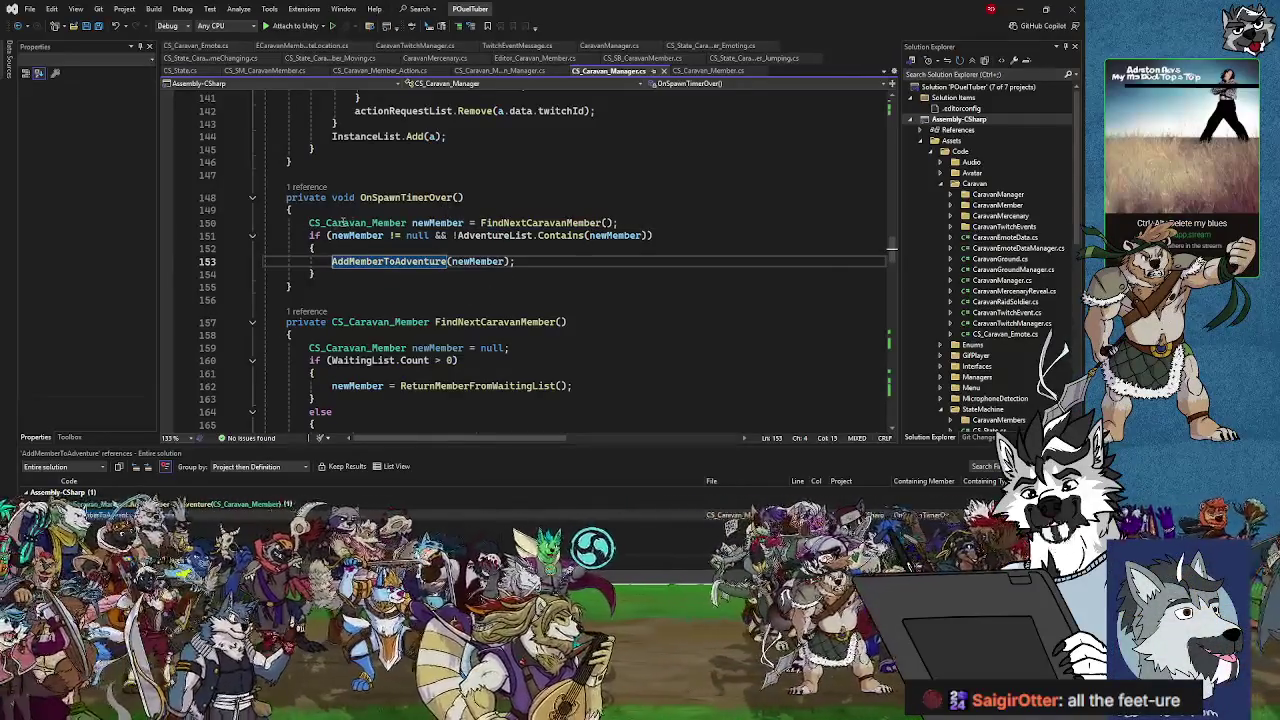
pyautogui.click(543, 222)
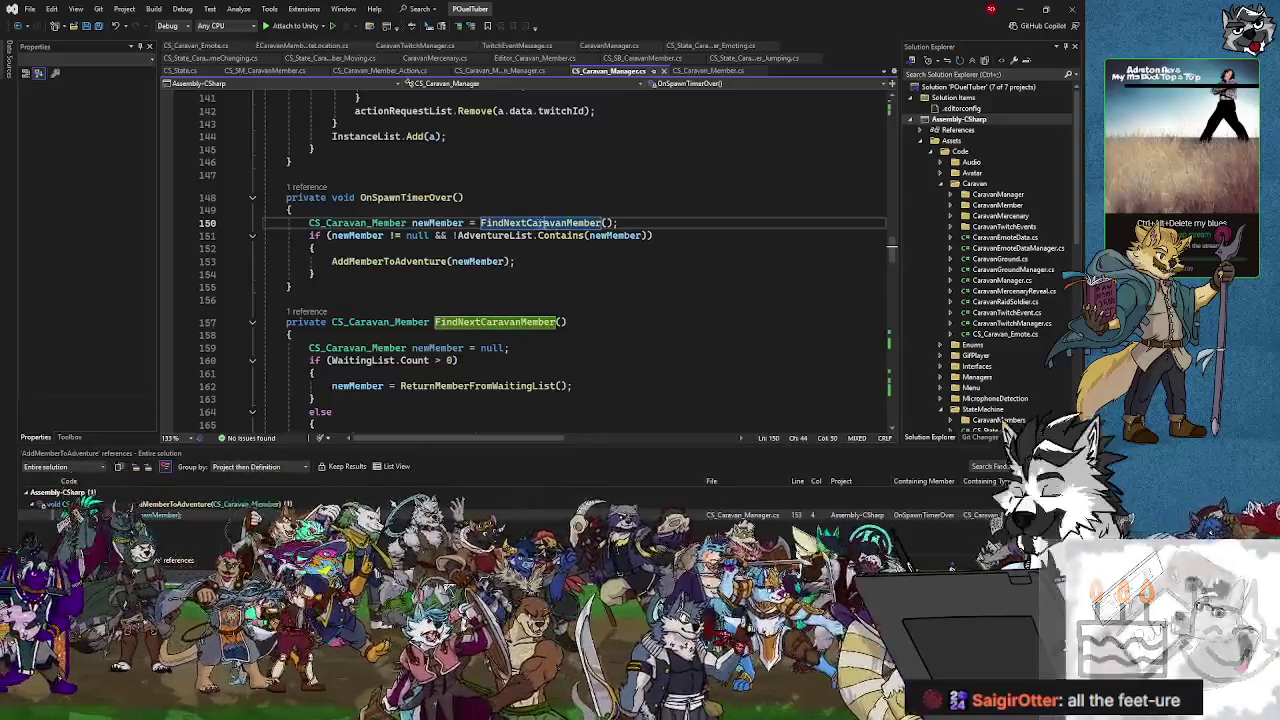
pyautogui.scroll(-2, 669, 369)
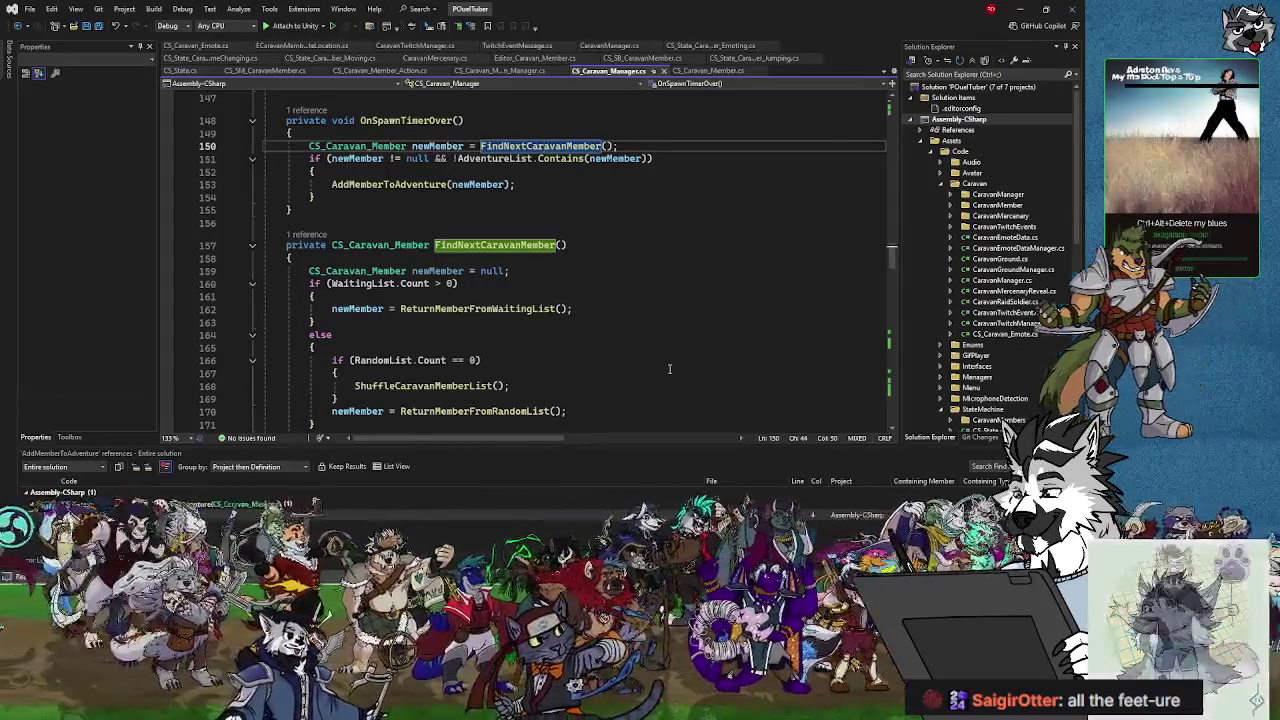
pyautogui.scroll(-2, 669, 369)
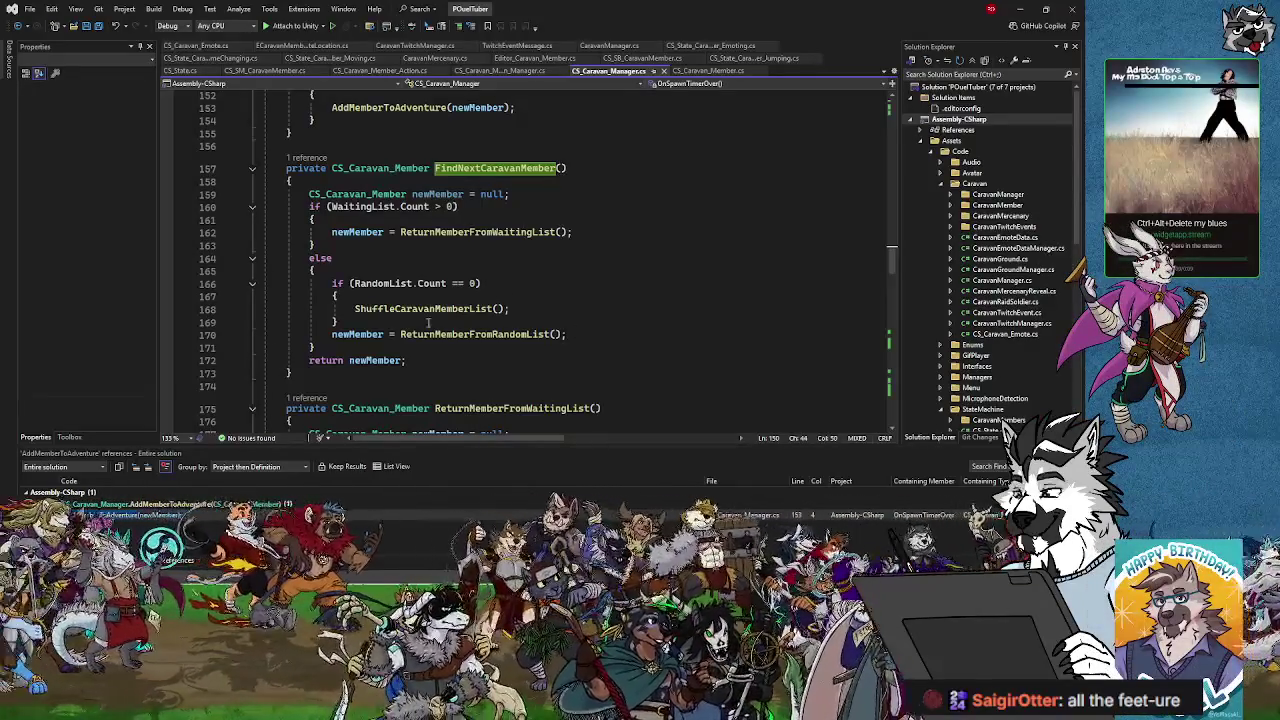
pyautogui.scroll(2, 385, 360)
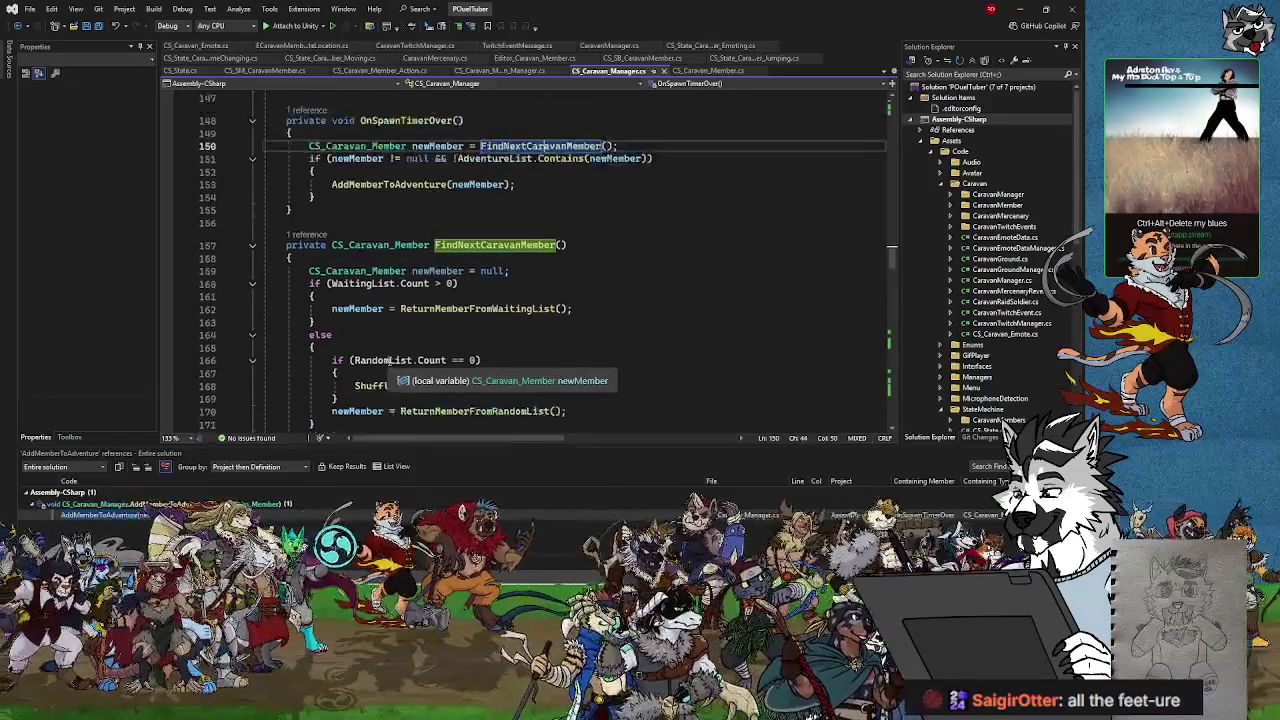
pyautogui.click(529, 184)
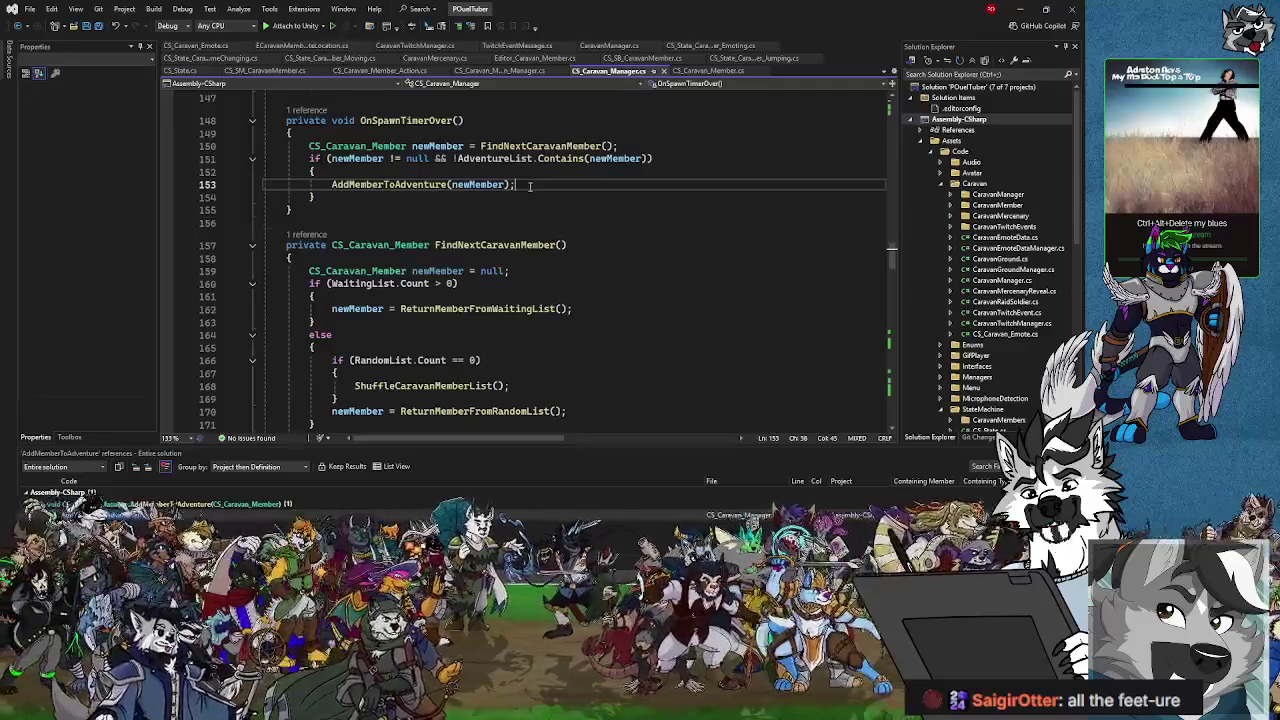
pyautogui.scroll(1, 535, 183)
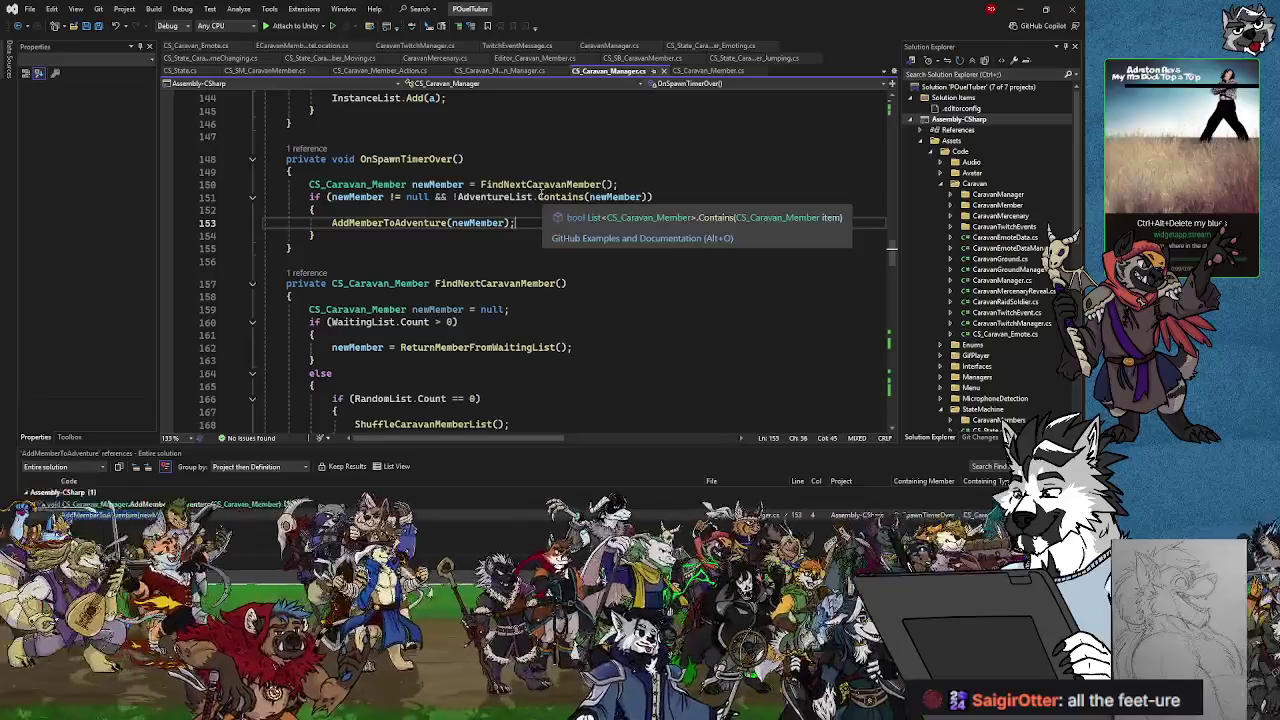
pyautogui.click(319, 172)
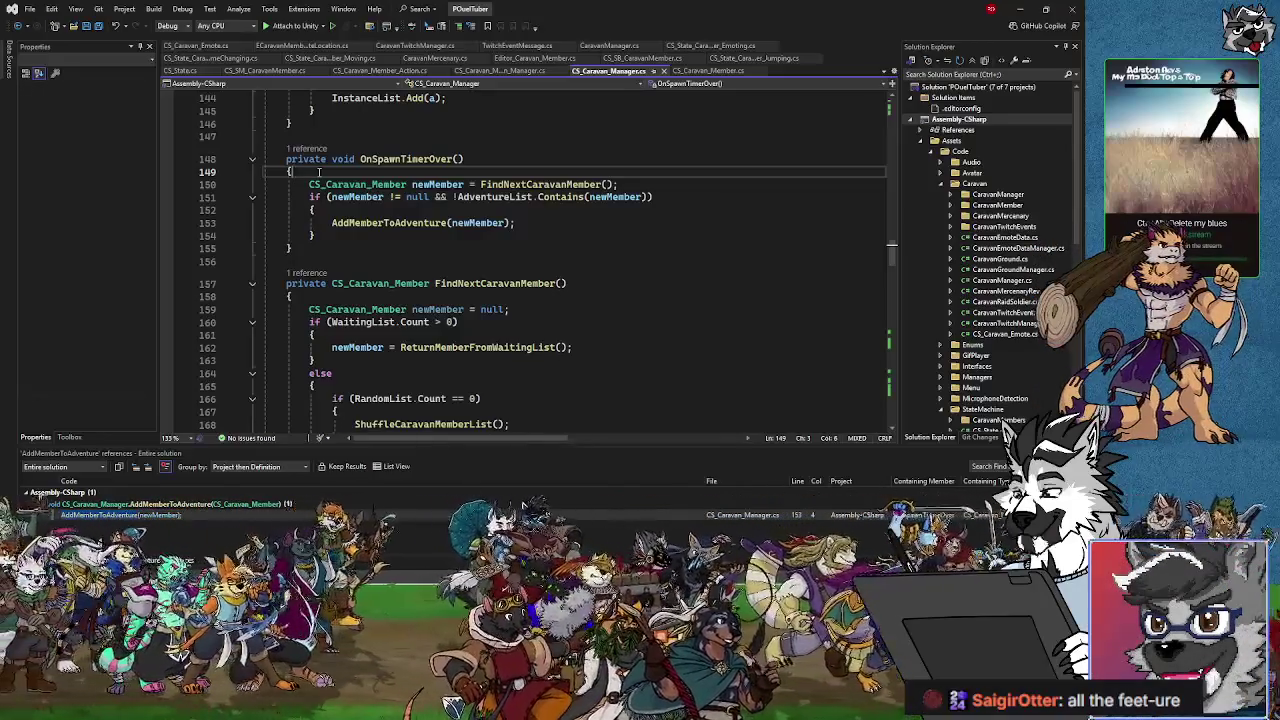
pyautogui.scroll(2, 416, 320)
pyautogui.scroll(3, 416, 320)
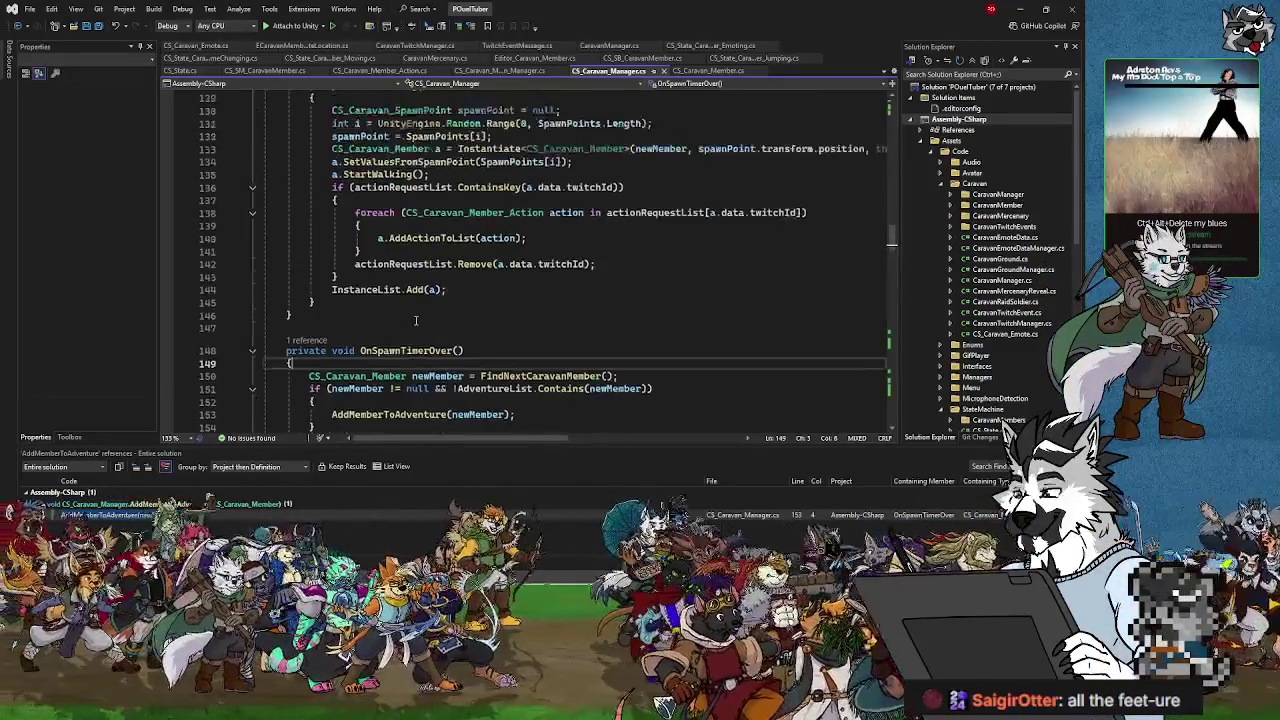
pyautogui.scroll(3, 416, 320)
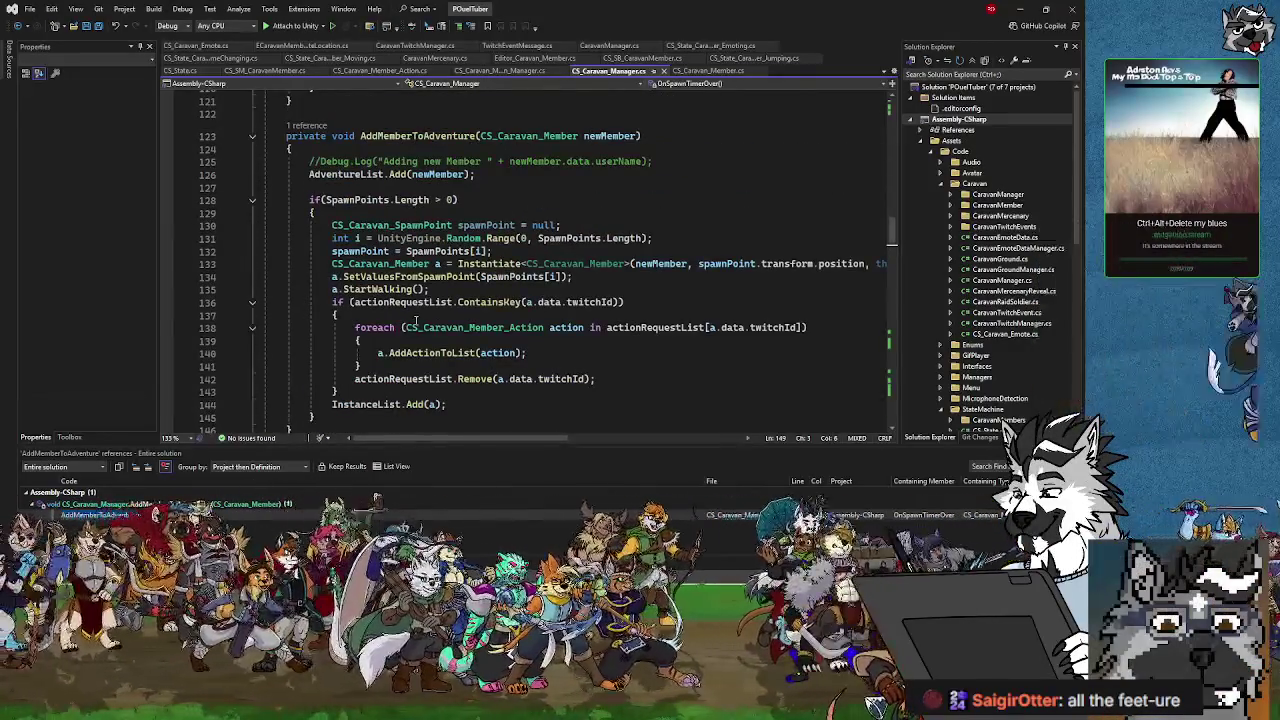
pyautogui.scroll(-7, 415, 320)
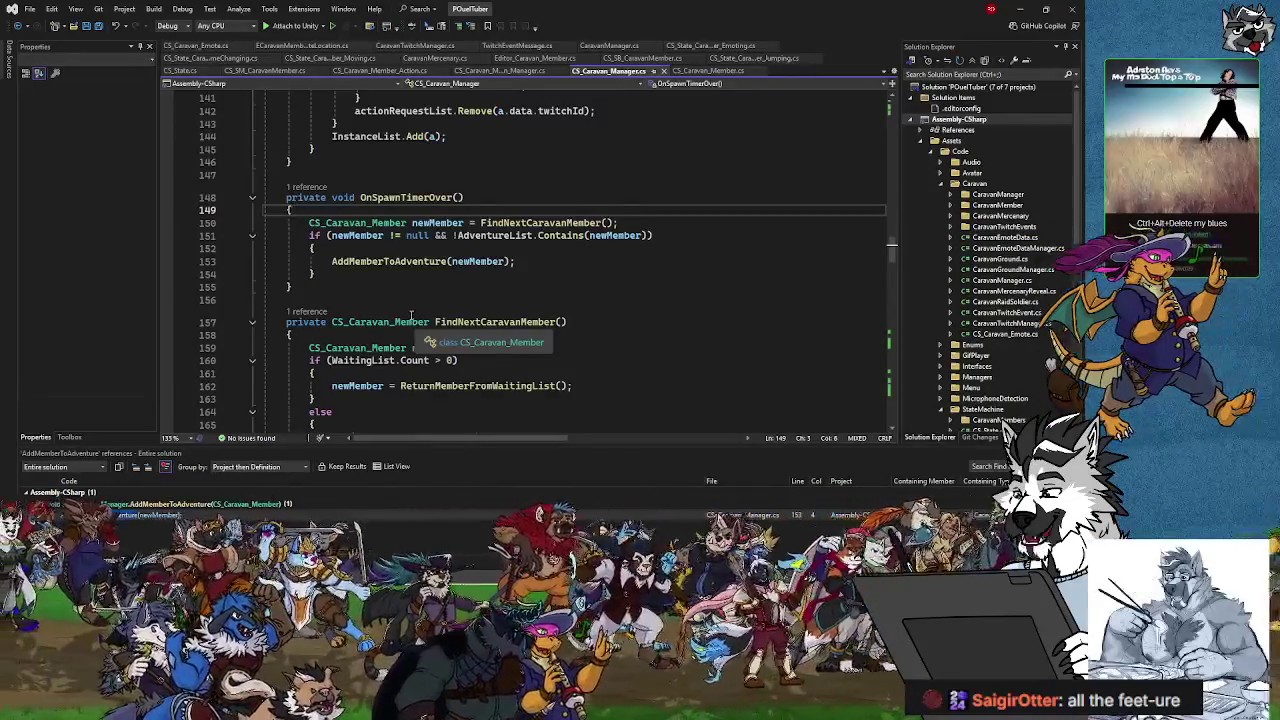
pyautogui.click(507, 261)
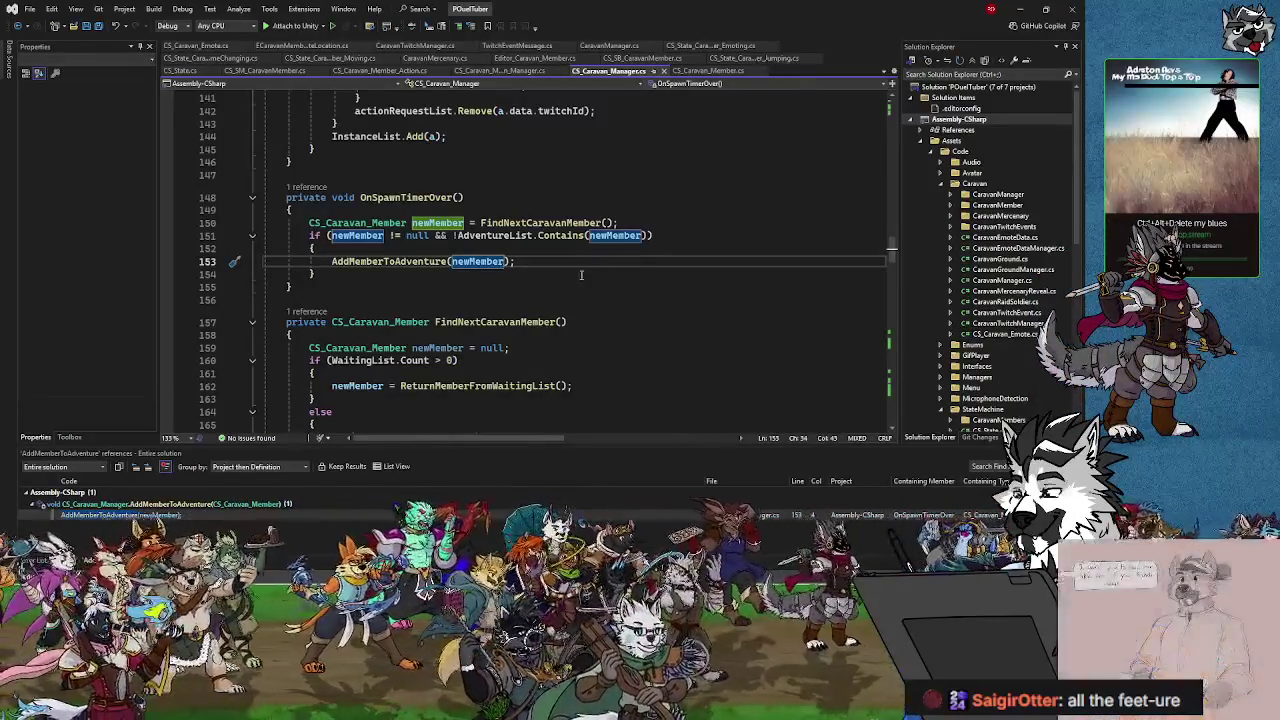
pyautogui.scroll(4, 560, 312)
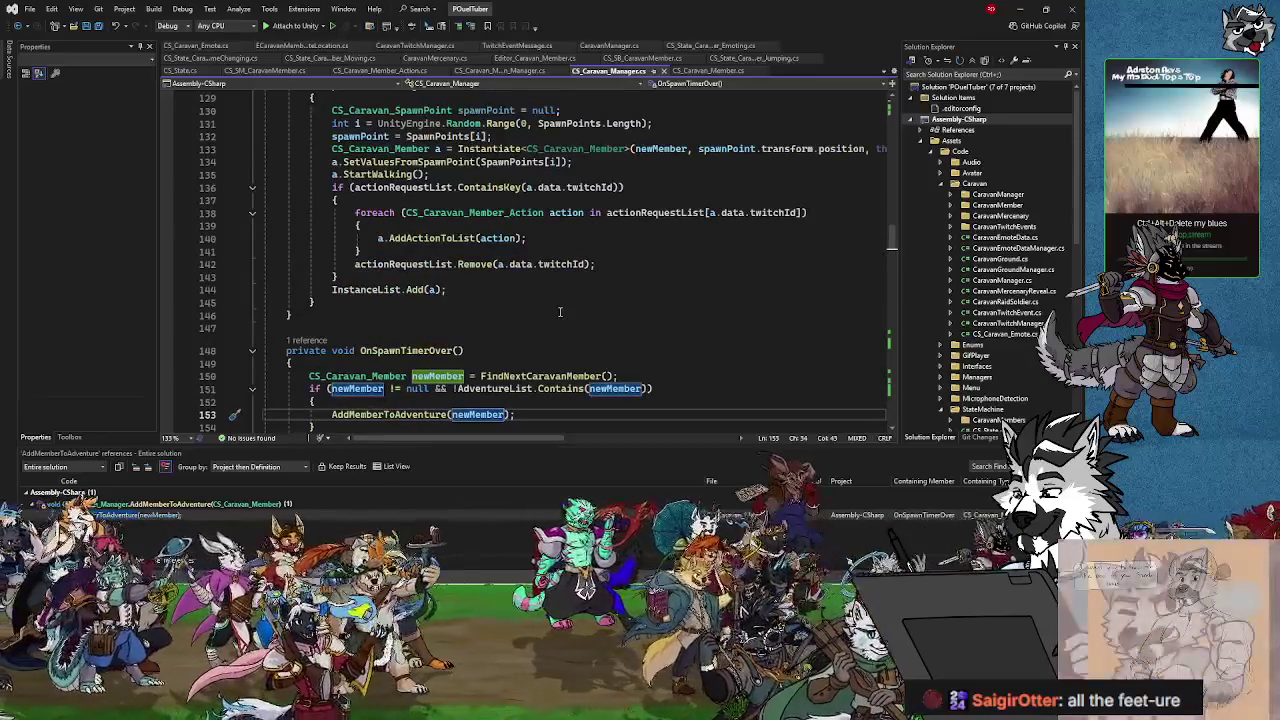
pyautogui.scroll(3, 560, 312)
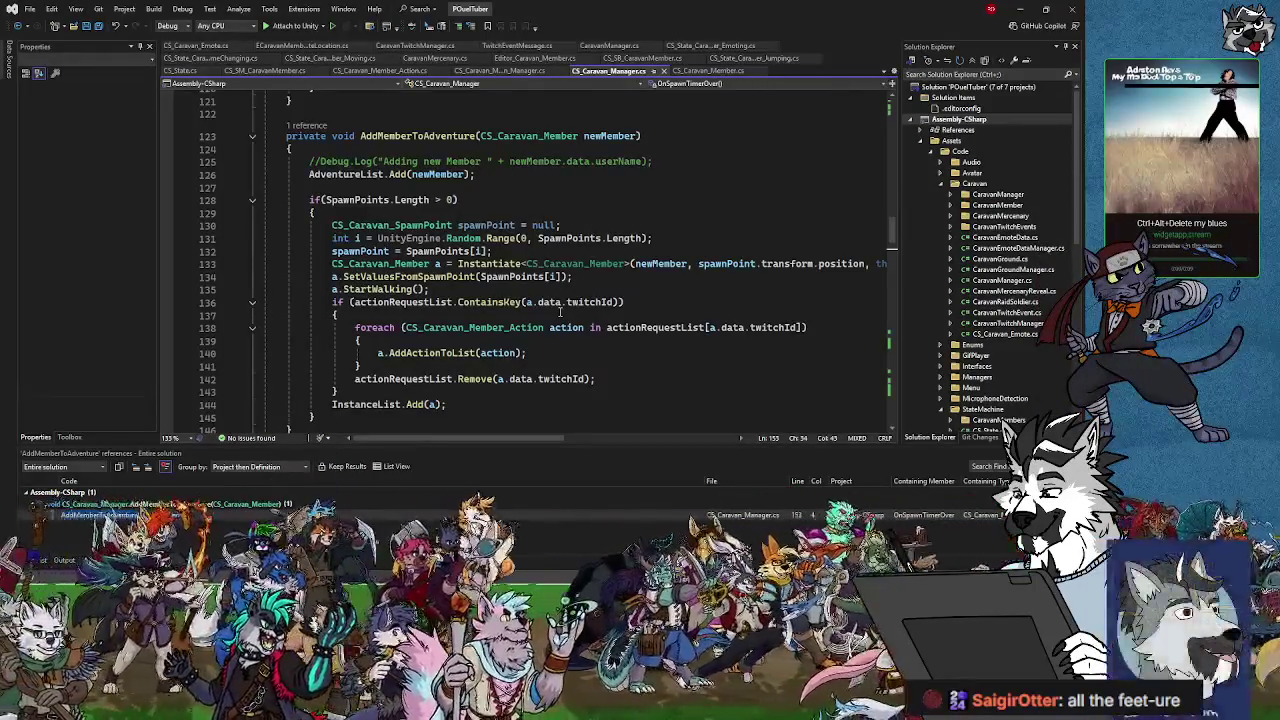
pyautogui.scroll(-5, 560, 312)
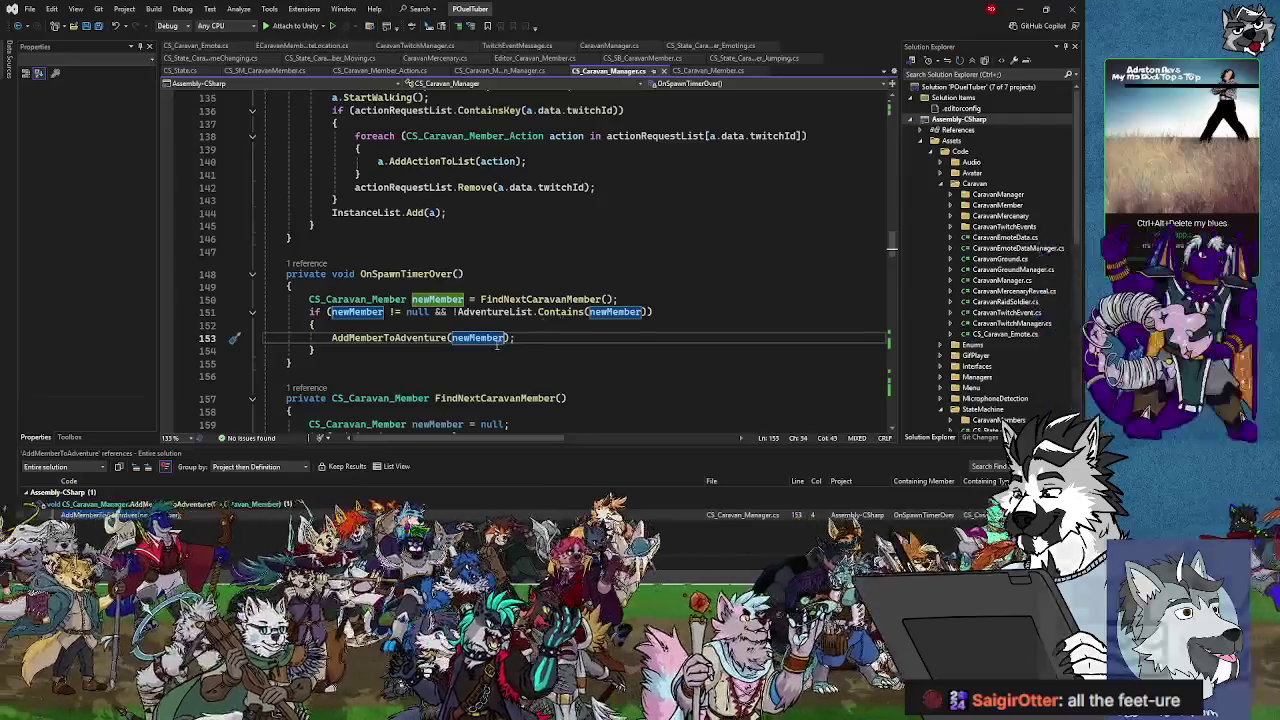
pyautogui.scroll(-2, 500, 341)
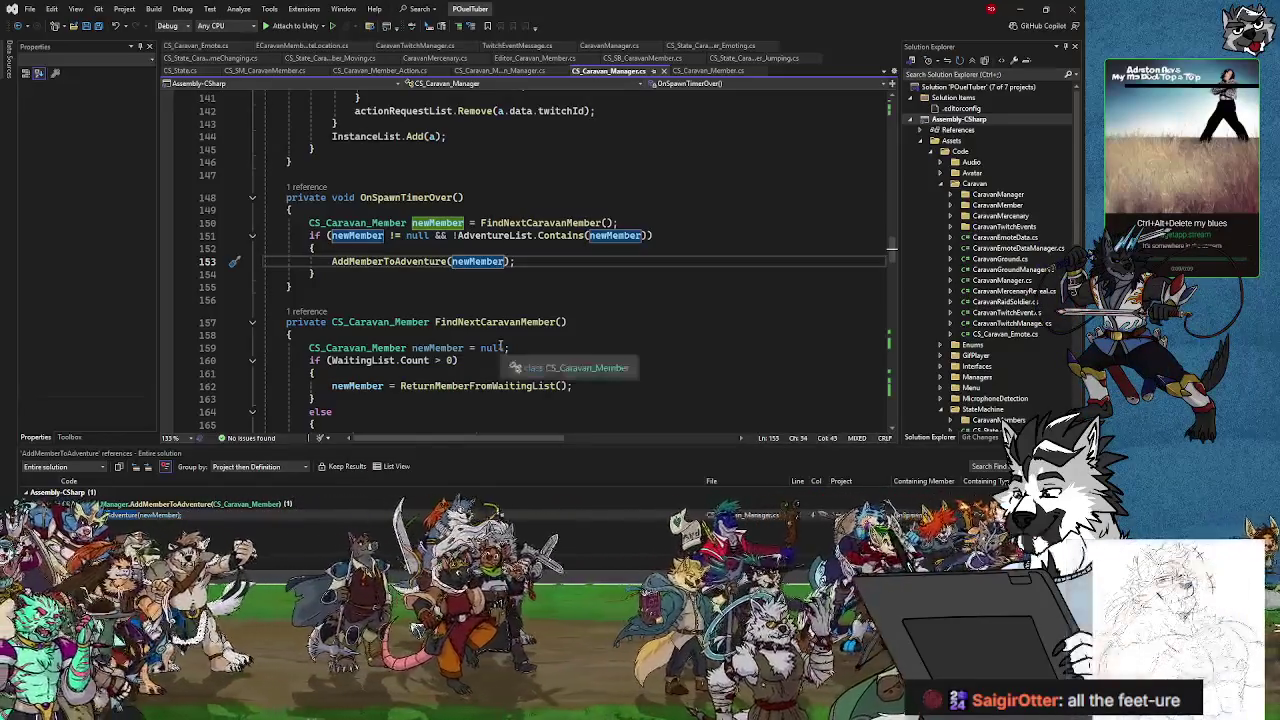
pyautogui.scroll(-5, 500, 345)
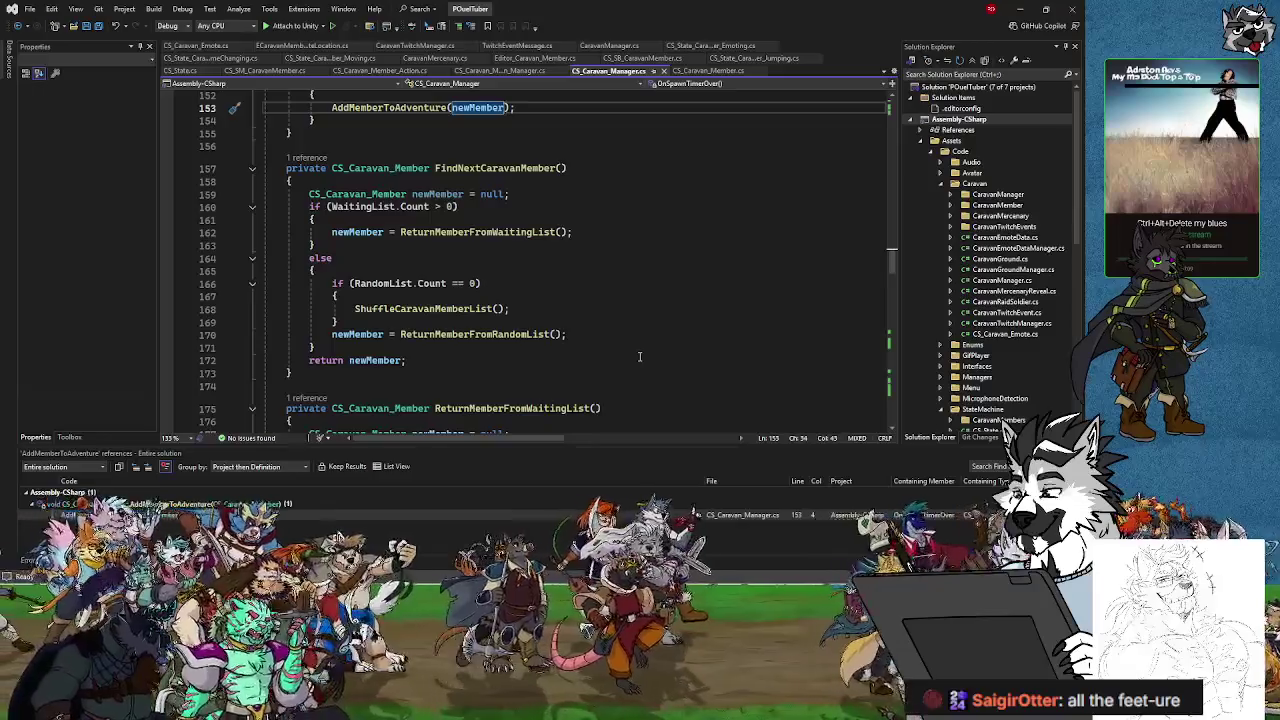
pyautogui.scroll(3, 640, 356)
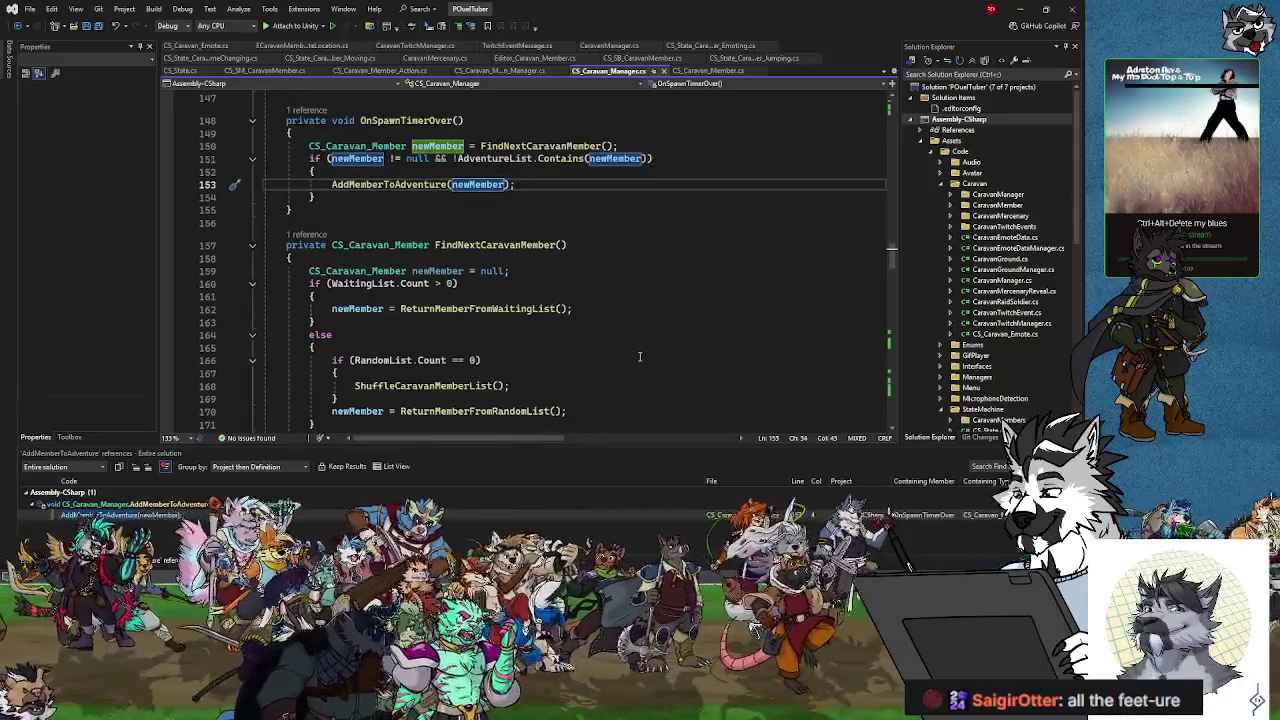
pyautogui.click(341, 203)
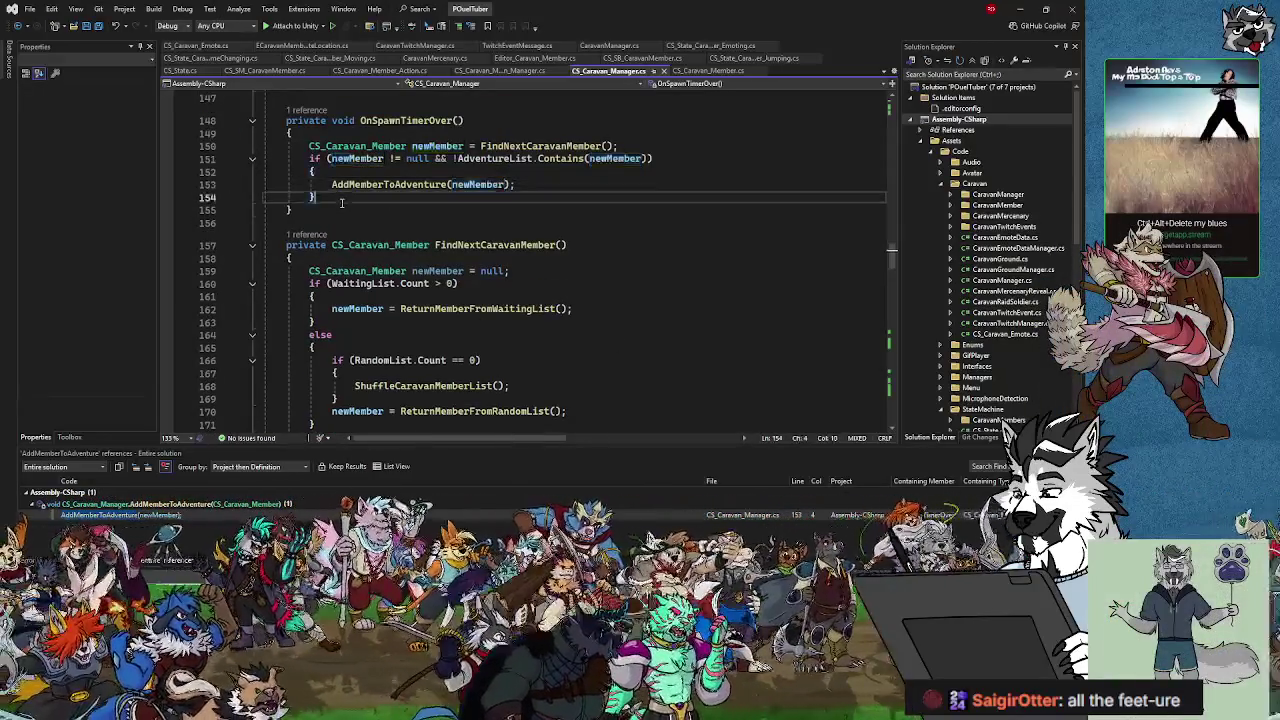